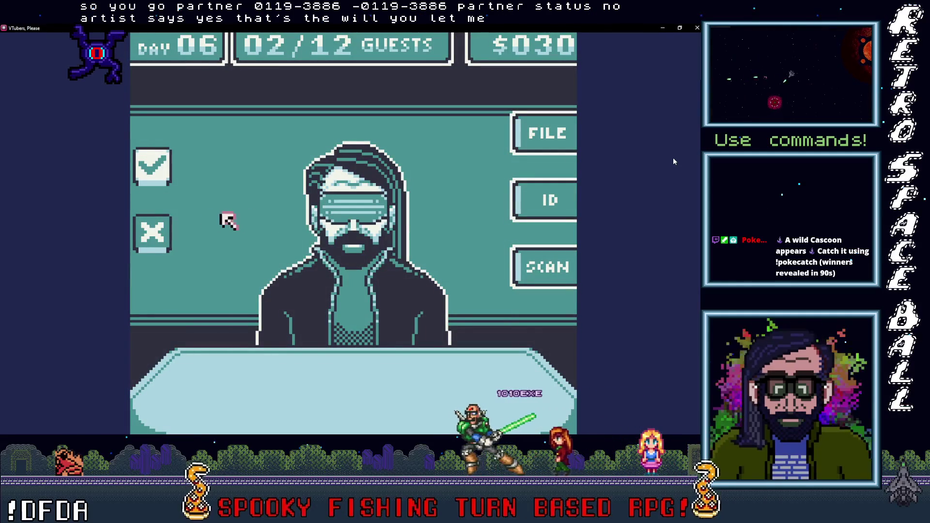
# Step: Deny the bearded guest, then reject the next guest whose ID and FILE serials don't match
pyautogui.press('x')
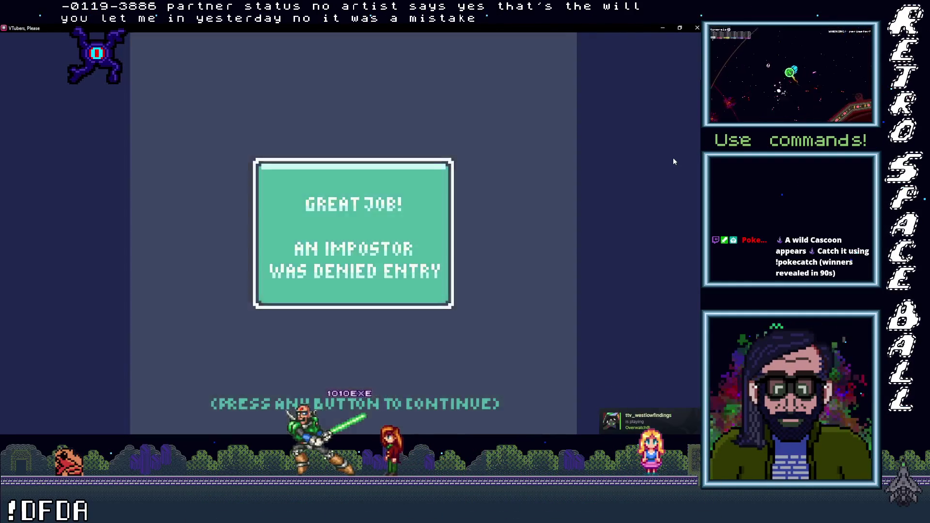
pyautogui.click(672, 161)
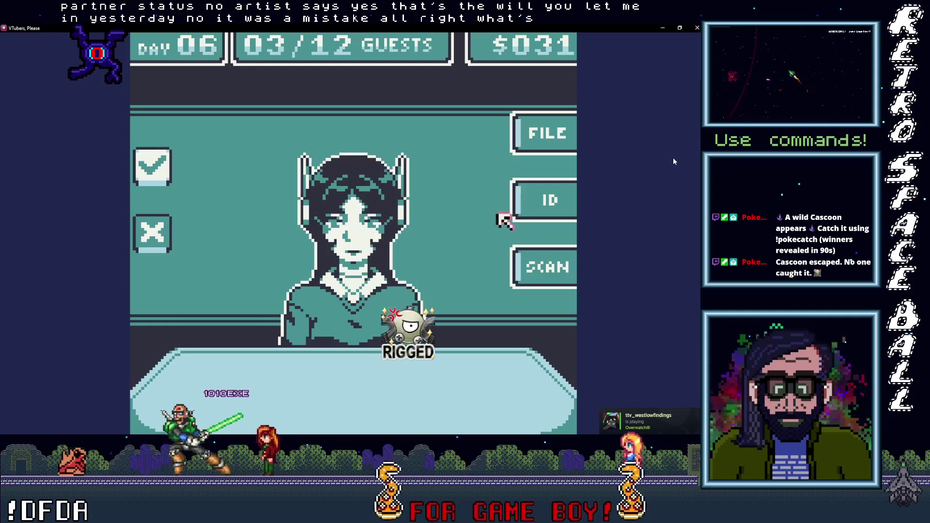
pyautogui.press('z')
pyautogui.press('Left')
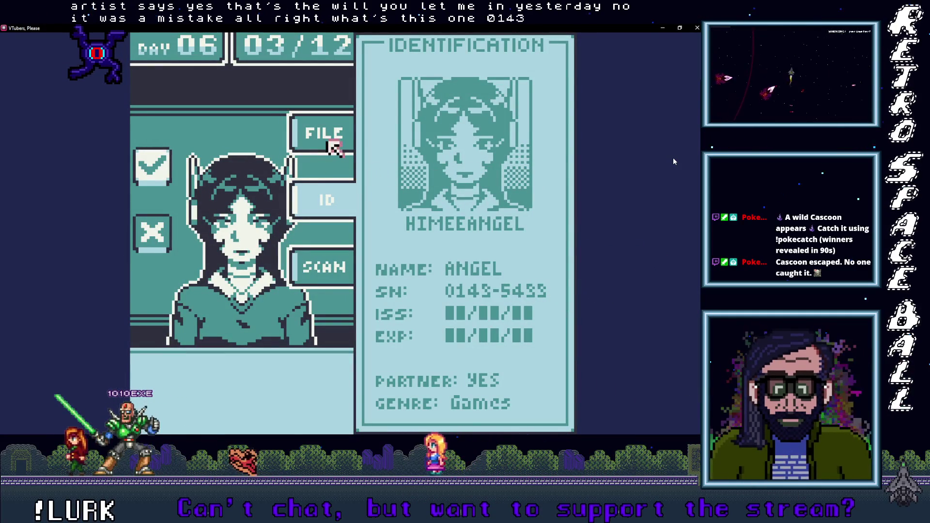
pyautogui.press('z')
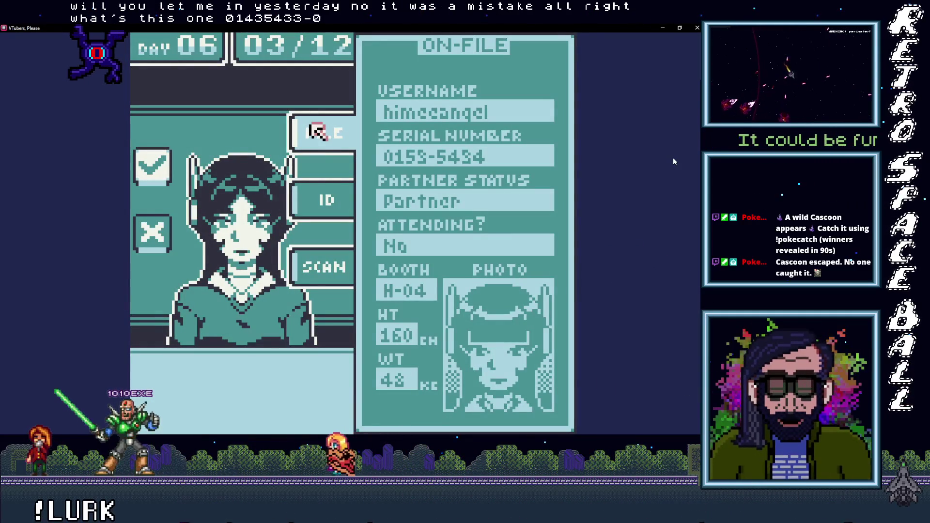
pyautogui.press('Down')
pyautogui.press('z')
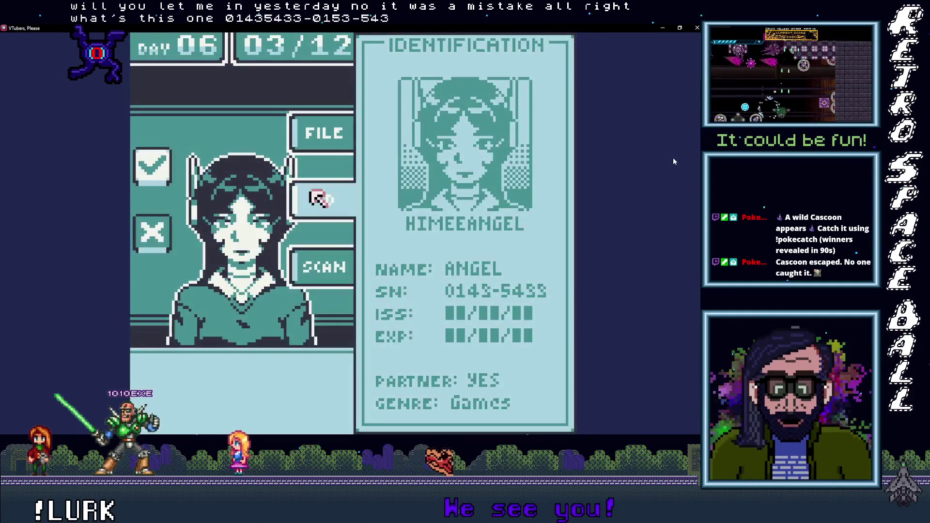
pyautogui.press('Up')
pyautogui.press('z')
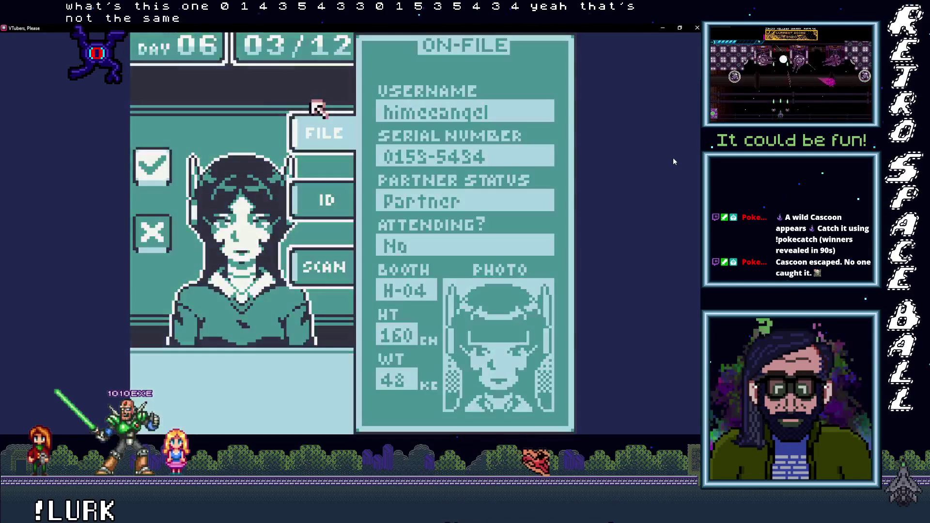
pyautogui.press('Left')
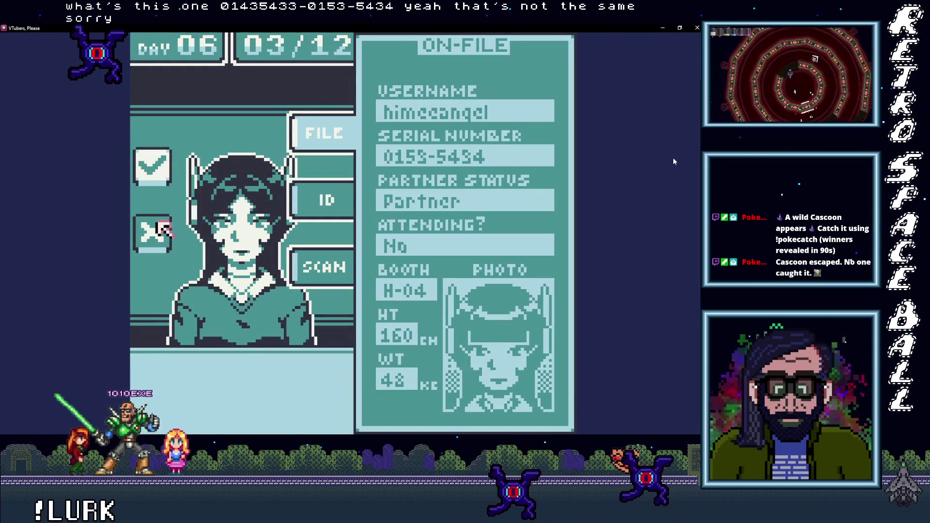
pyautogui.press('z')
pyautogui.press('z')
# Step: Check the new guest's ID, on-file record and body scan, then approve their entry
pyautogui.press('Right')
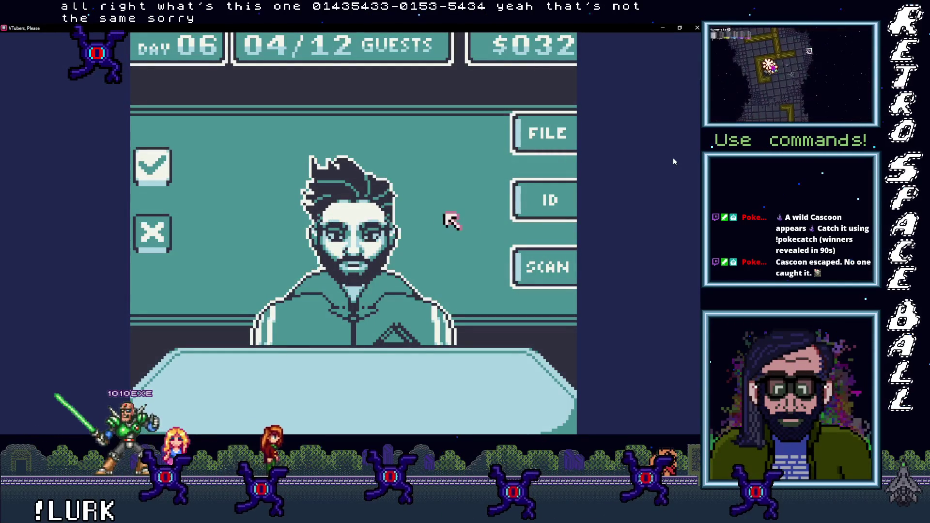
pyautogui.press('z')
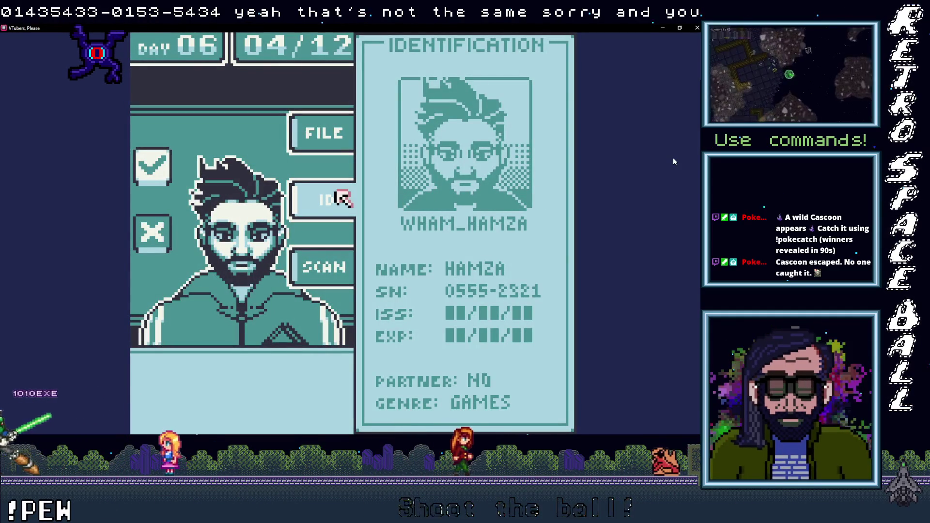
pyautogui.press('Up')
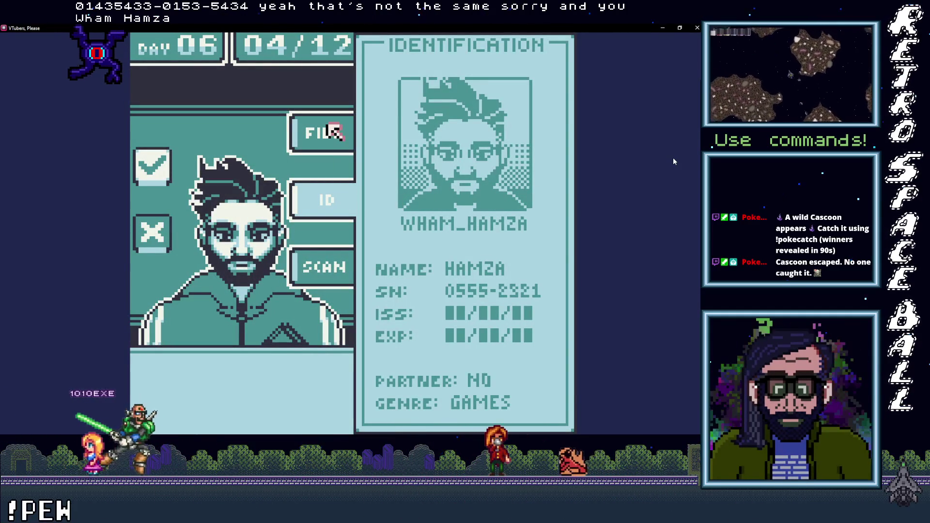
pyautogui.press('Return')
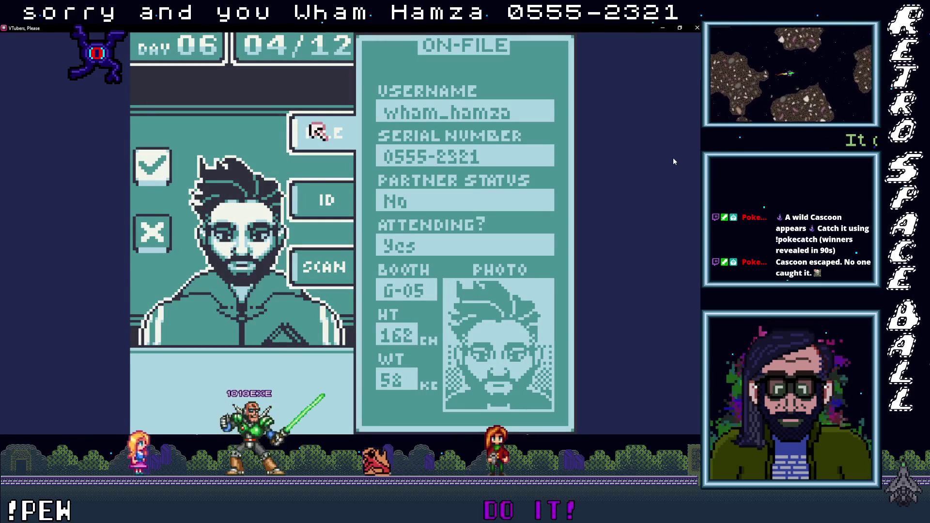
pyautogui.press('Down')
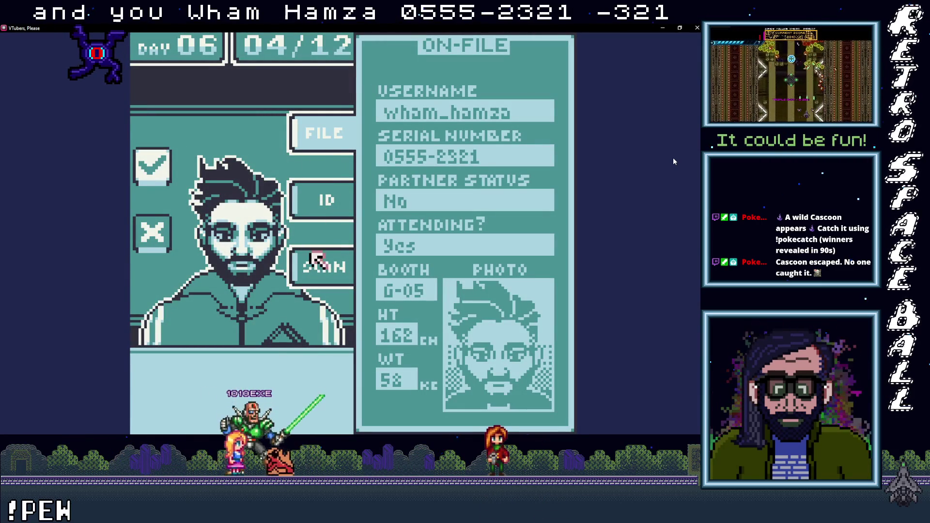
pyautogui.press('Return')
pyautogui.press('Down')
pyautogui.press('Return')
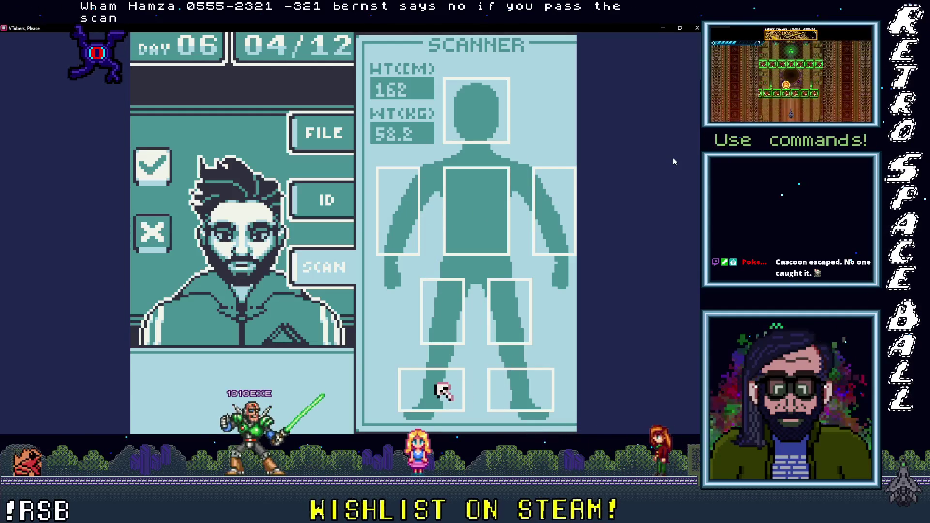
pyautogui.press('Return')
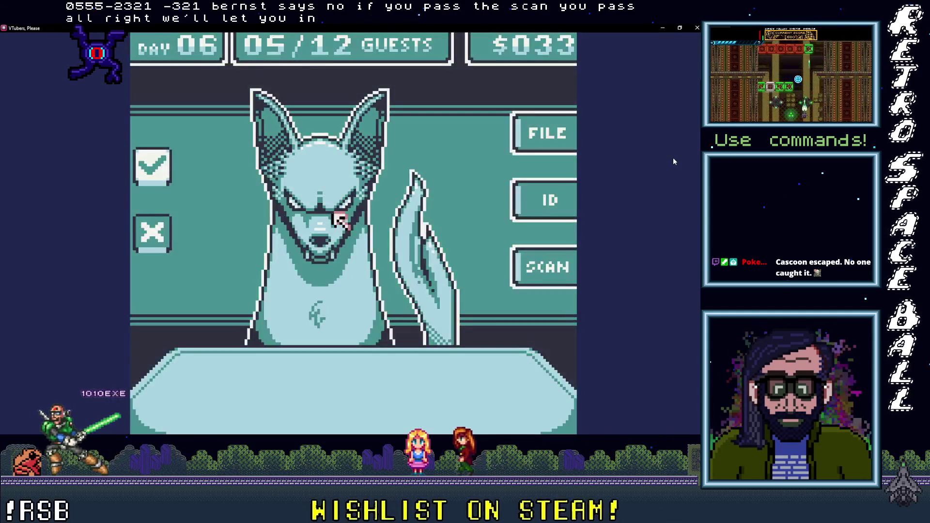
# Step: Scan and deny the fox-eared guest, then deny the cat-eared and curly-haired guests
pyautogui.press('Return')
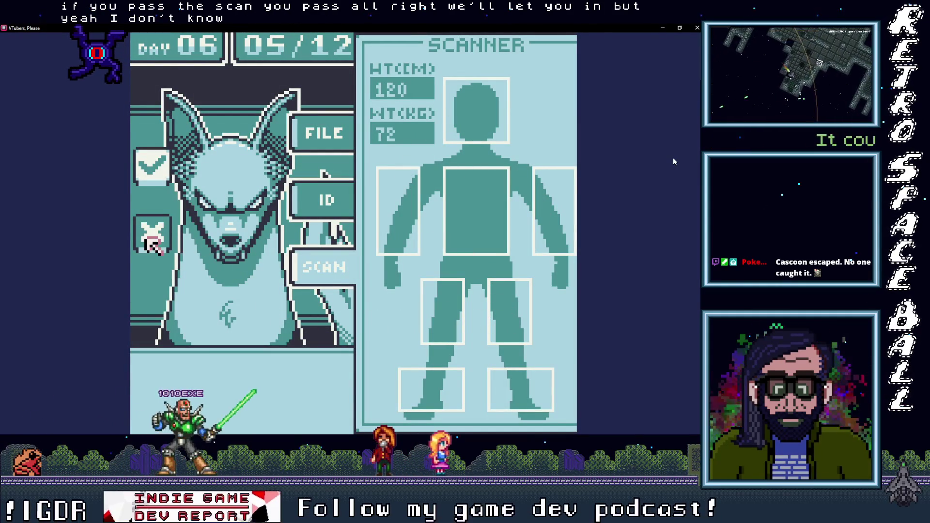
pyautogui.press('Return')
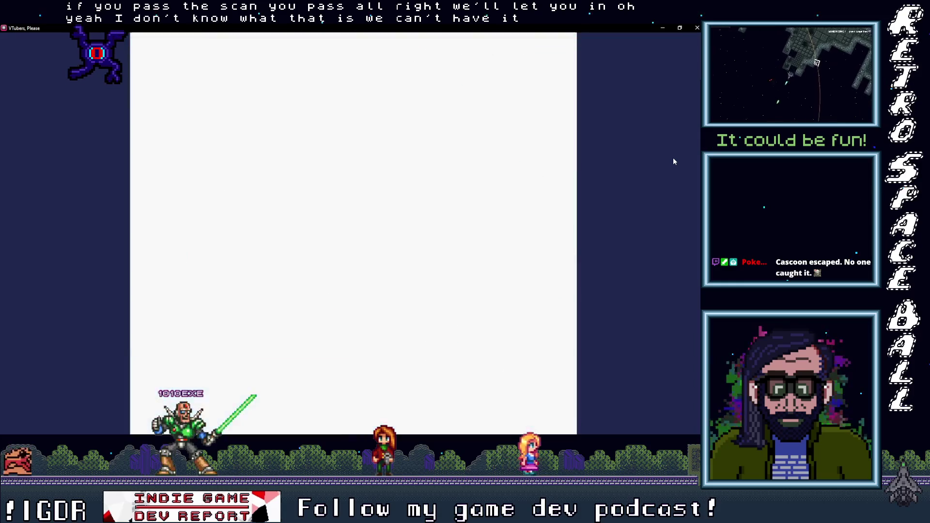
pyautogui.press('Return')
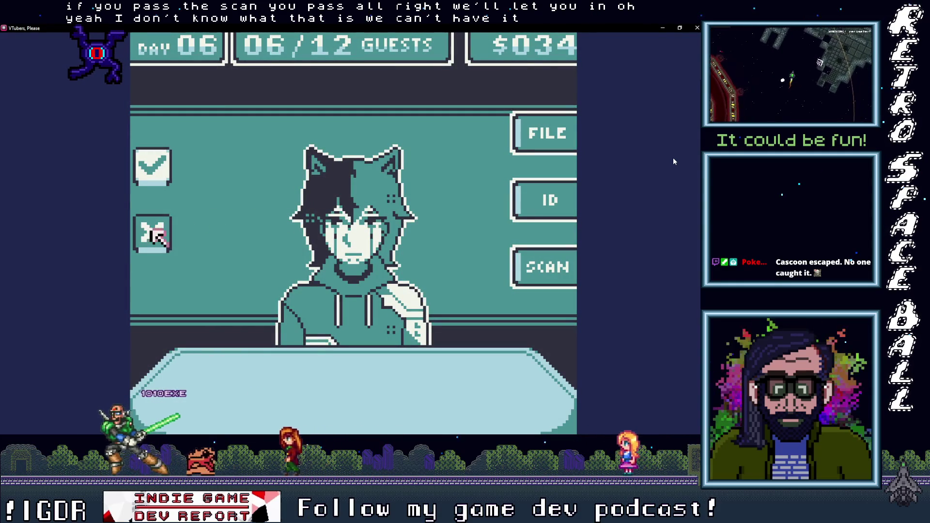
pyautogui.press('Return')
pyautogui.press('Return')
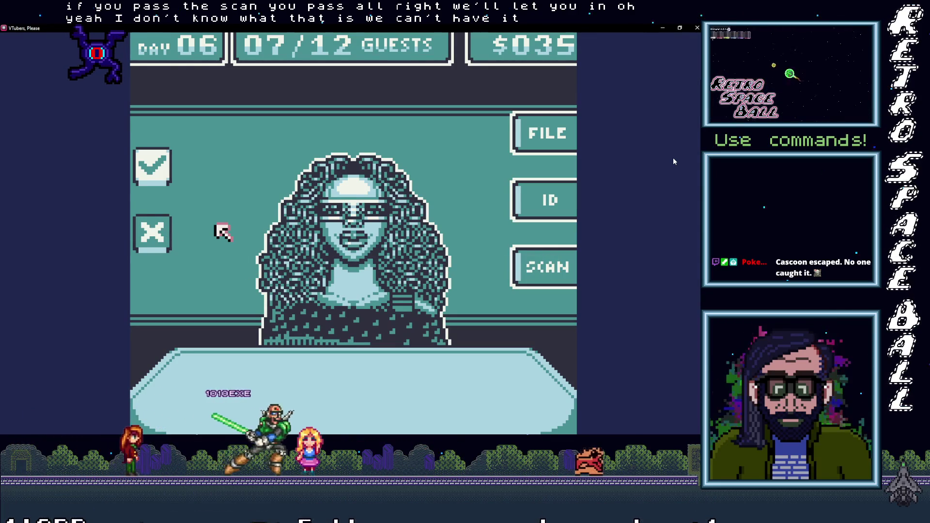
pyautogui.press('Return')
pyautogui.press('Return')
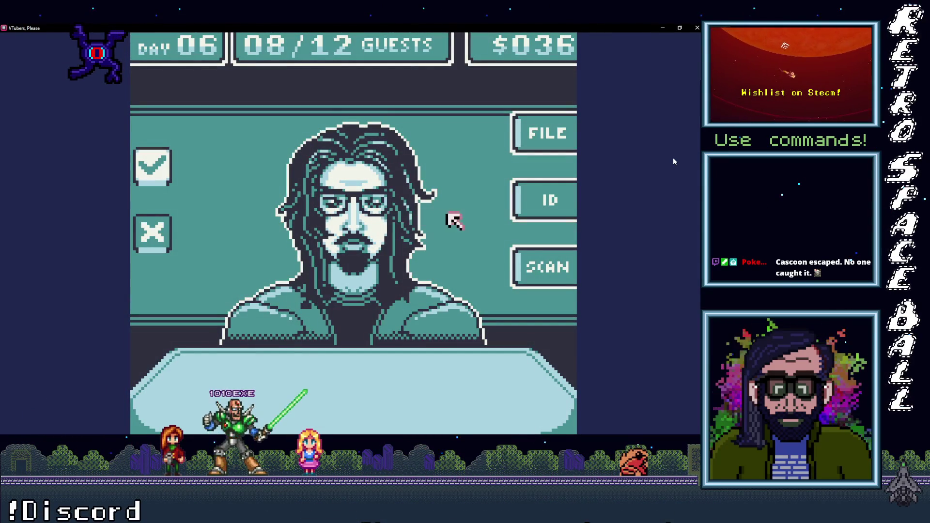
# Step: Scan and approve the guest with glasses, reject the next impostor, and minimize the game
pyautogui.press('Return')
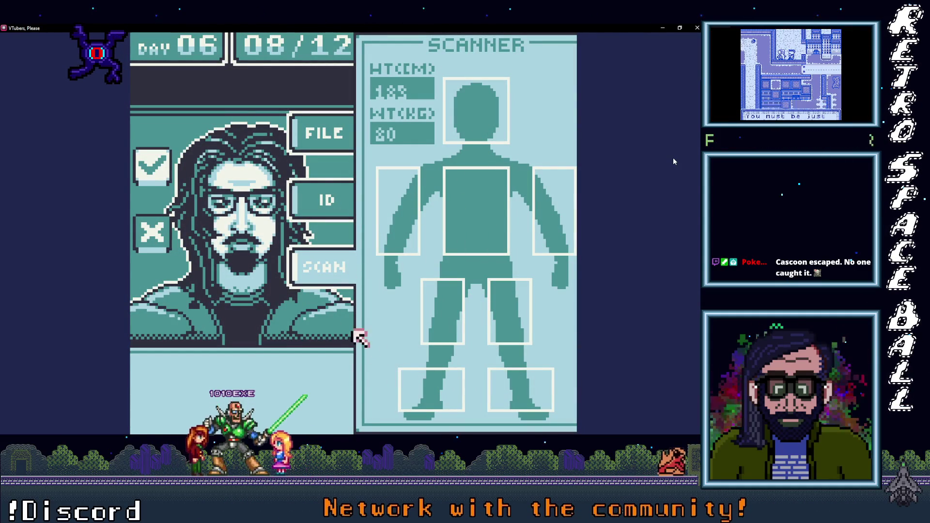
pyautogui.press('Return')
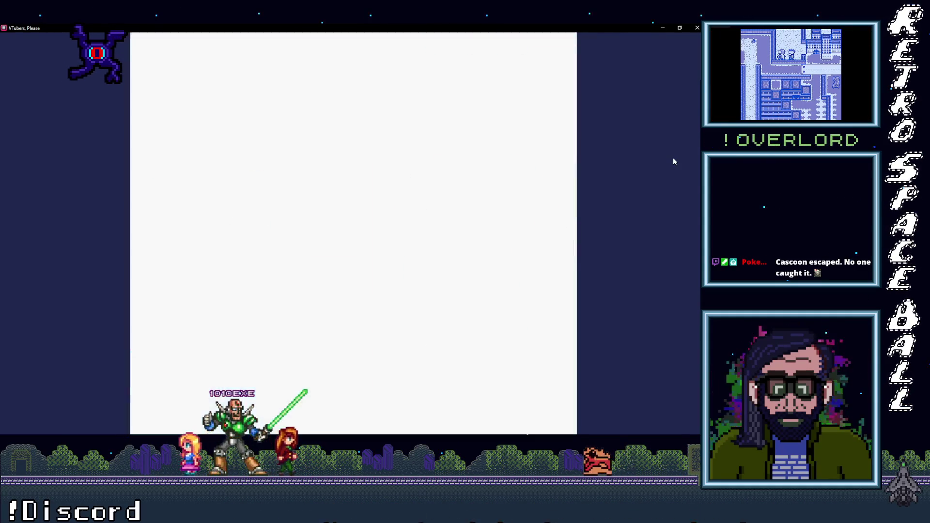
pyautogui.press('Return')
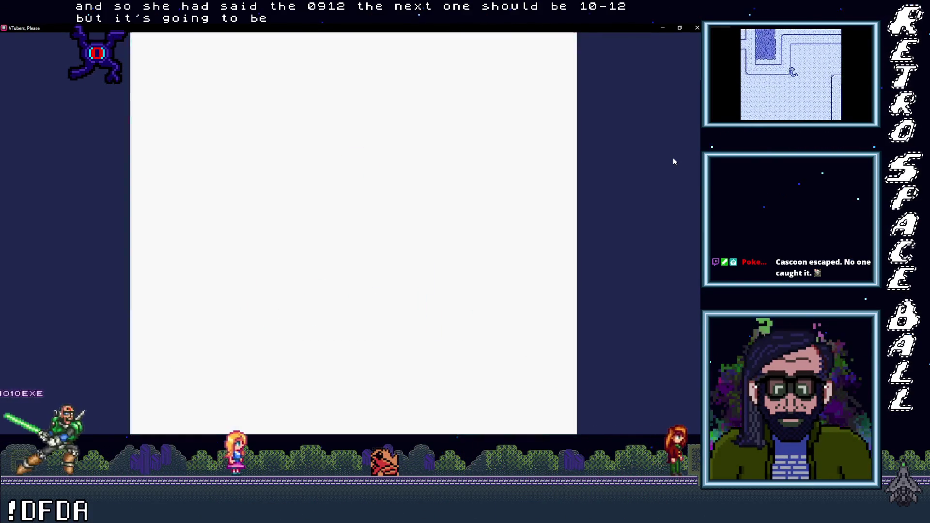
pyautogui.click(159, 244)
pyautogui.click(339, 221)
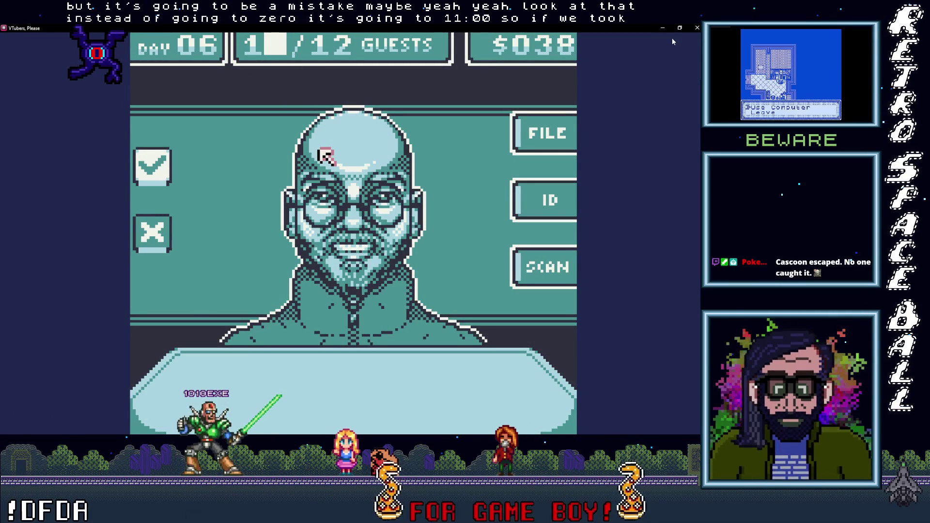
pyautogui.click(662, 29)
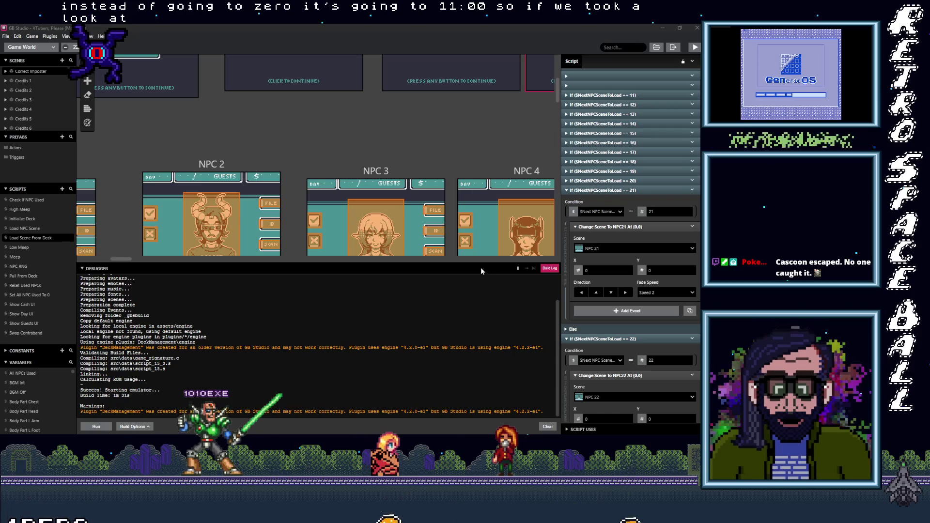
# Step: Open the debugger, filter the Variables list, and inspect Guests 1st 1s reading 10
pyautogui.click(549, 267)
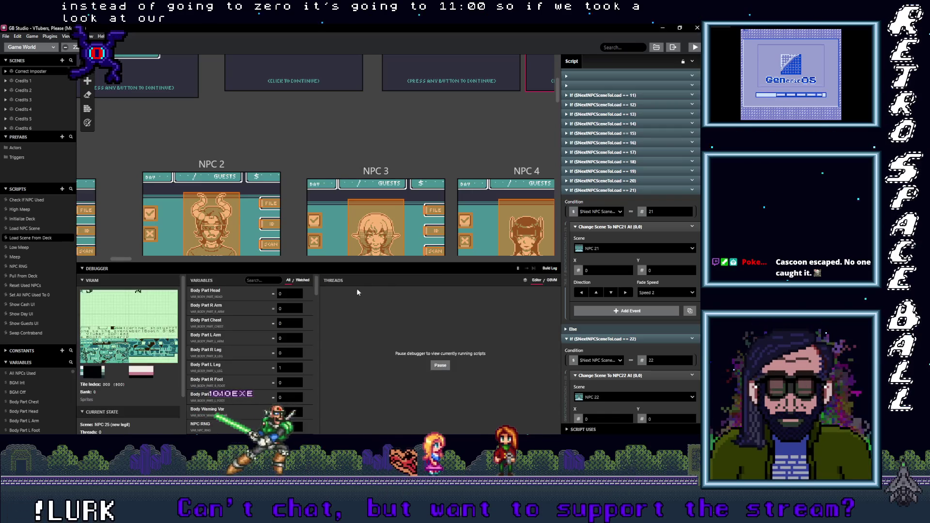
pyautogui.click(265, 281)
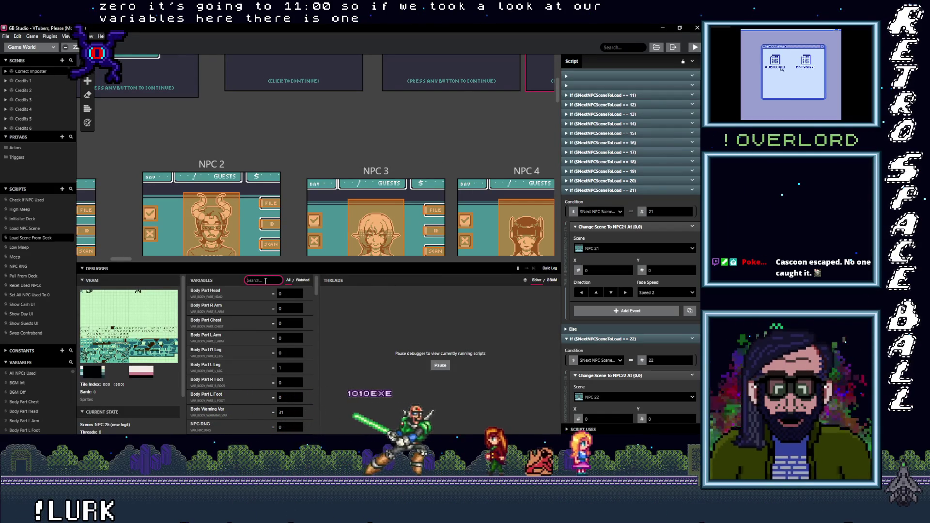
pyautogui.write('cur')
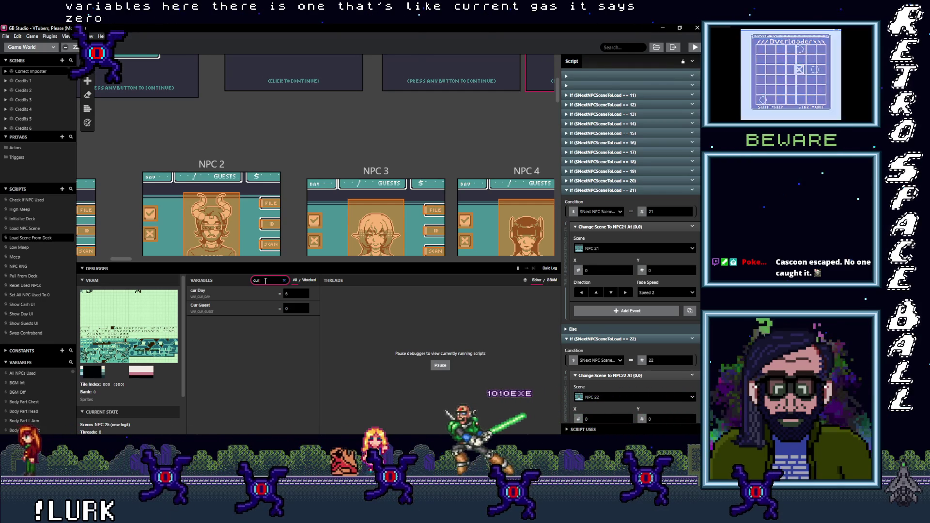
pyautogui.press('BackSpace')
pyautogui.press('BackSpace')
pyautogui.write('guest')
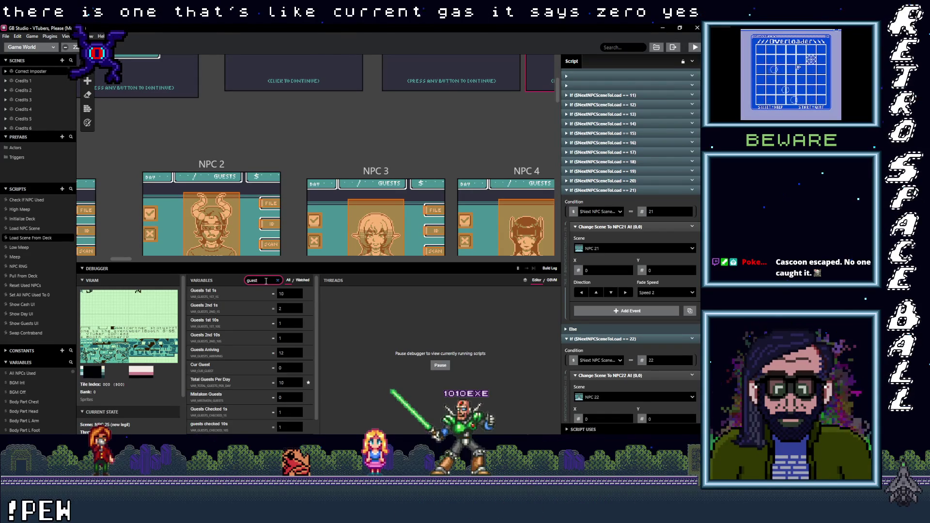
pyautogui.click(290, 294)
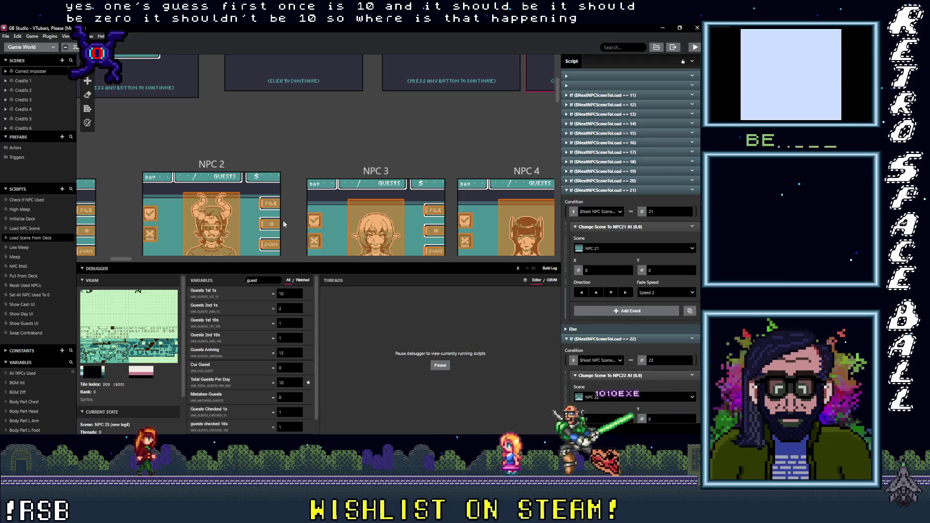
pyautogui.scroll(3, 623, 293)
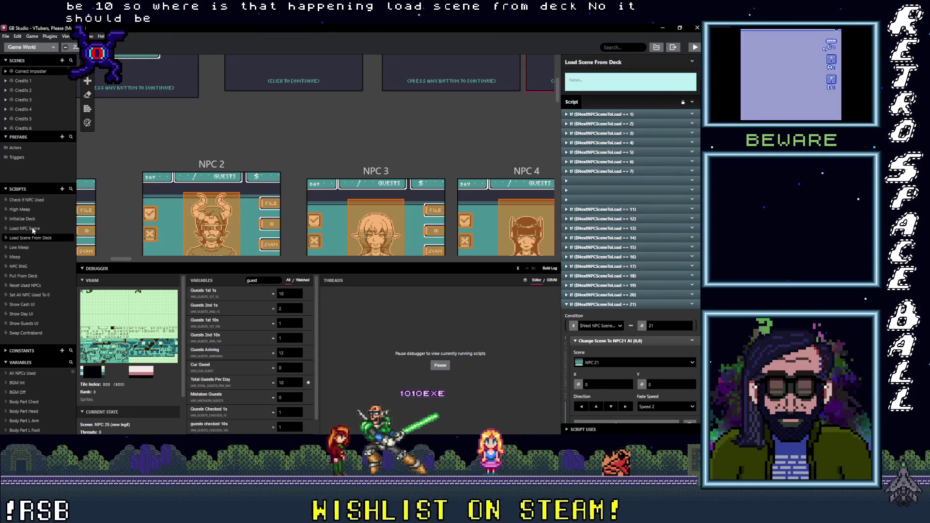
# Step: In Pull From Deck, move '$Guests1st1s = $CurGuest' below the 'If ($CurGuest == 10)' check
pyautogui.click(24, 276)
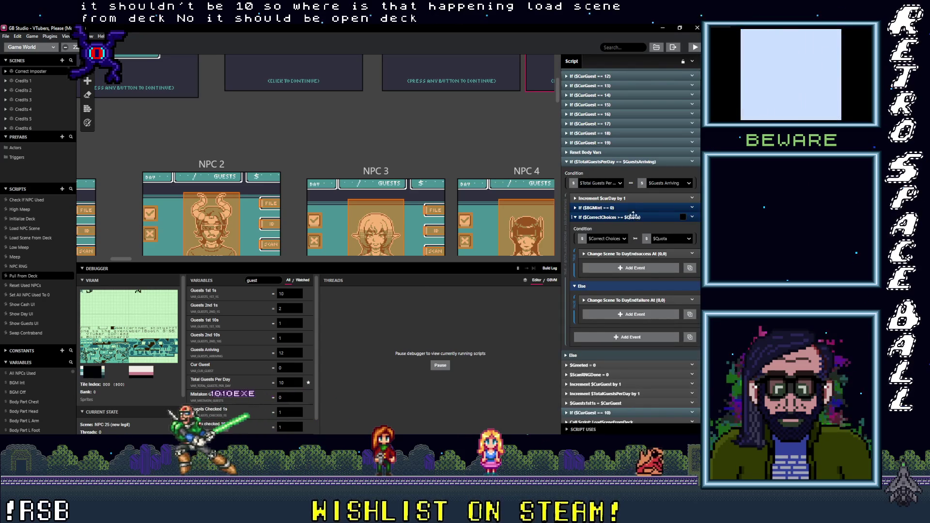
pyautogui.click(625, 162)
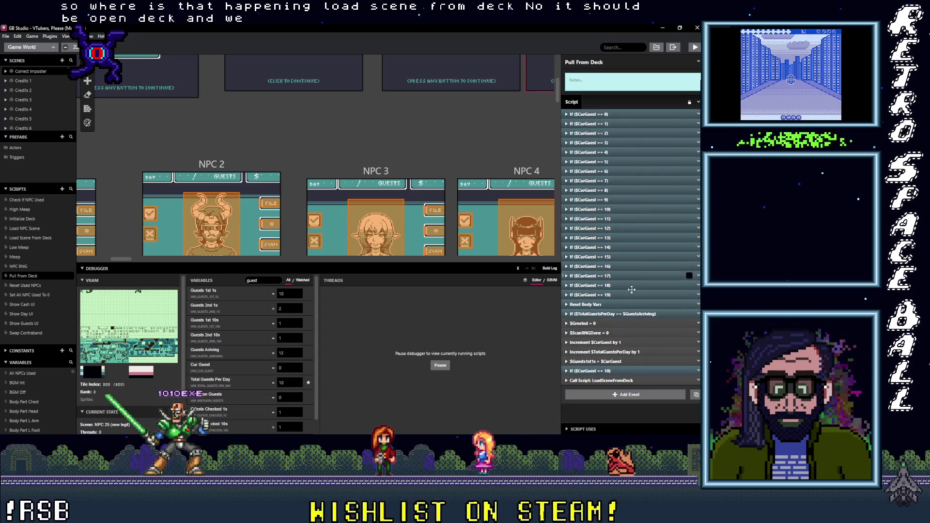
pyautogui.click(630, 370)
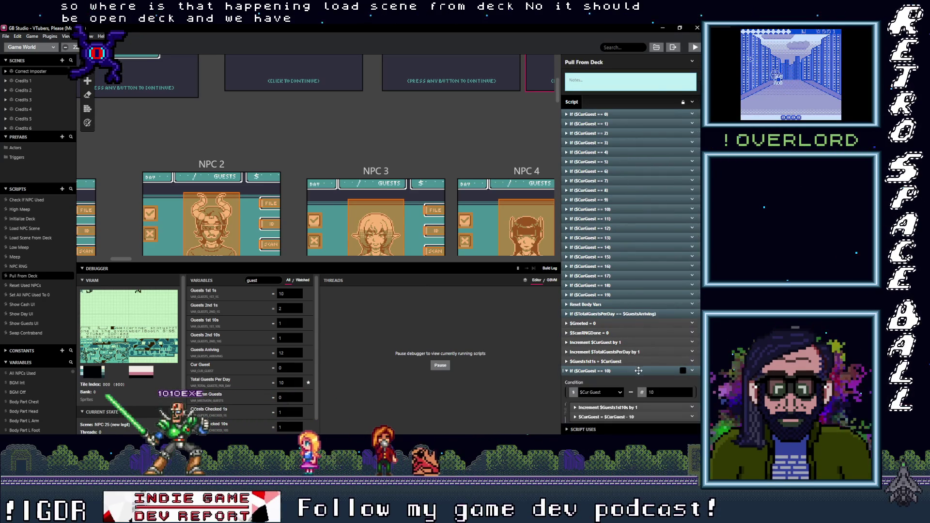
pyautogui.scroll(-2, 649, 349)
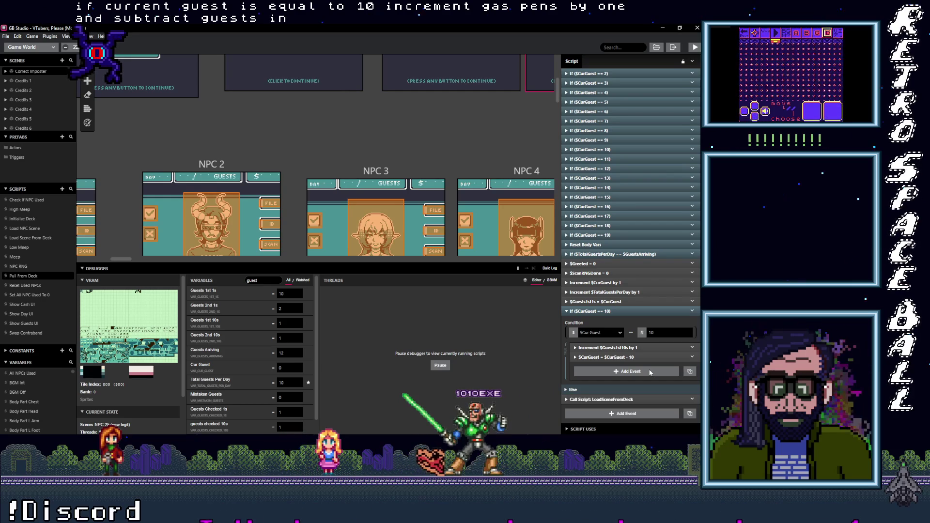
pyautogui.click(624, 311)
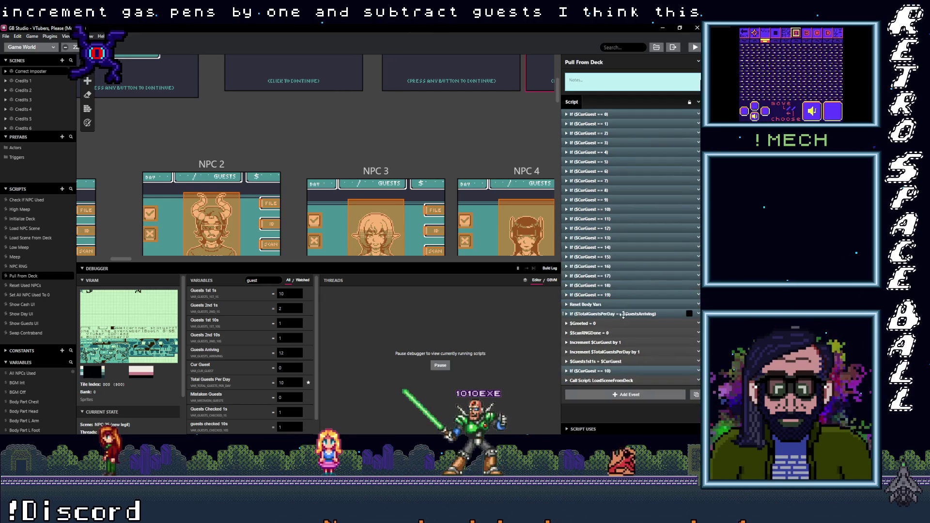
pyautogui.moveTo(627, 364); pyautogui.dragTo(629, 375)
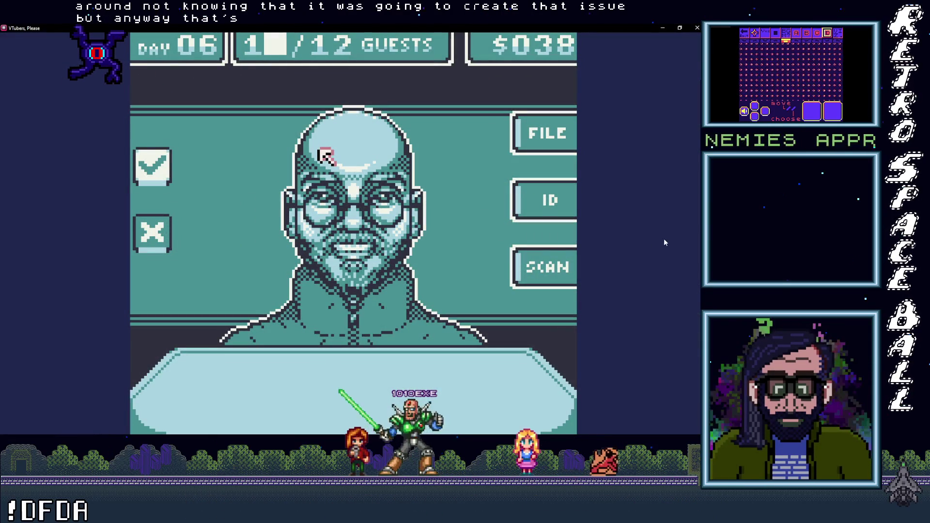
# Step: Scan the bald guest's body and deny them as an impostor
pyautogui.press('Right')
pyautogui.press('z')
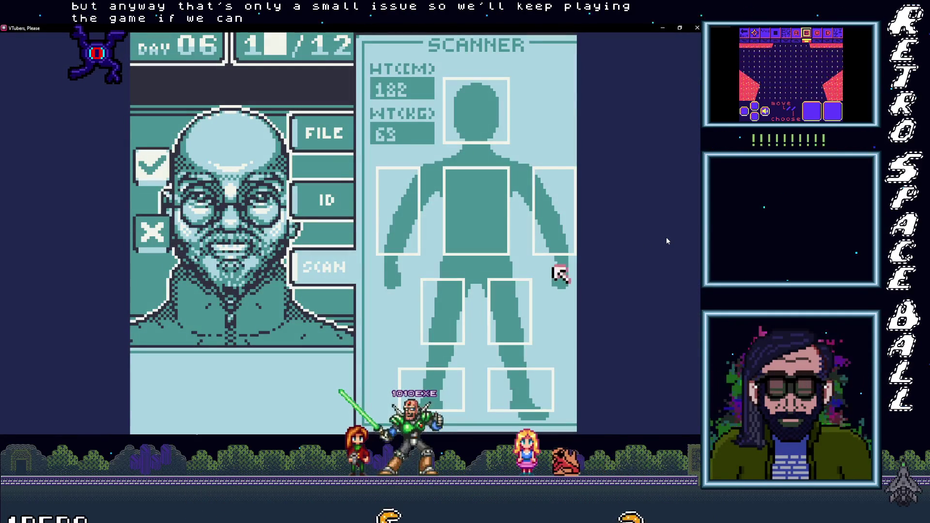
pyautogui.press('Up')
pyautogui.press('Left')
pyautogui.press('Left')
pyautogui.press('Left')
pyautogui.press('Up')
pyautogui.press('Right')
pyautogui.press('Up')
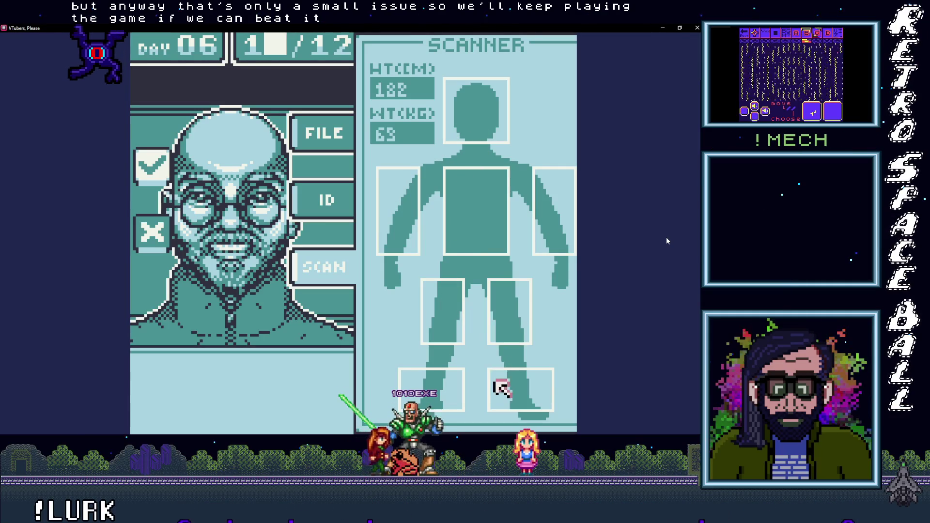
pyautogui.press('Left')
pyautogui.press('Up')
pyautogui.press('Left')
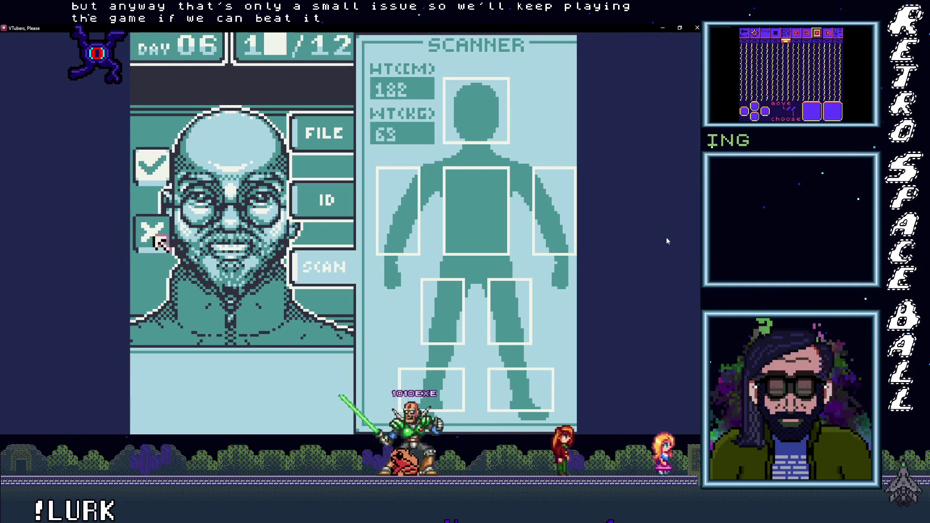
pyautogui.press('z')
pyautogui.press('space')
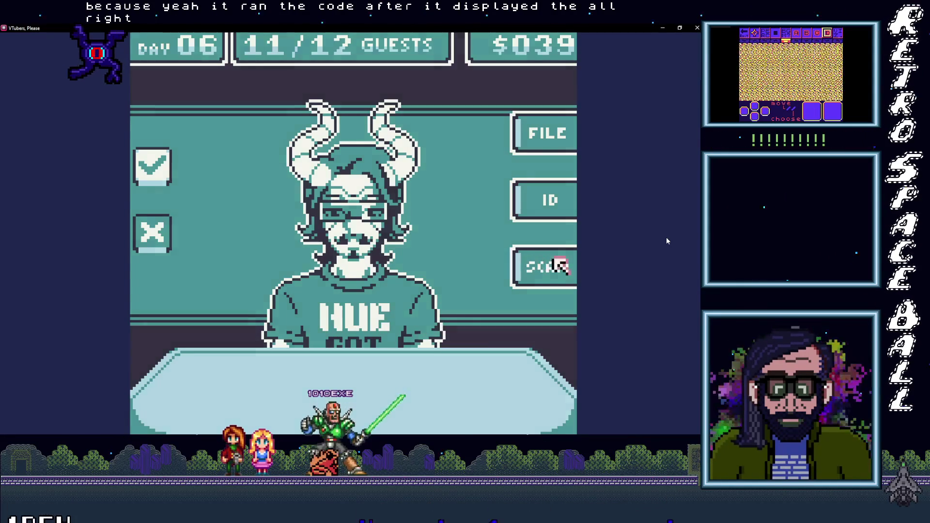
# Step: Scan the horned guest, compare ID and FILE, and deny them as a non-partner
pyautogui.click(559, 266)
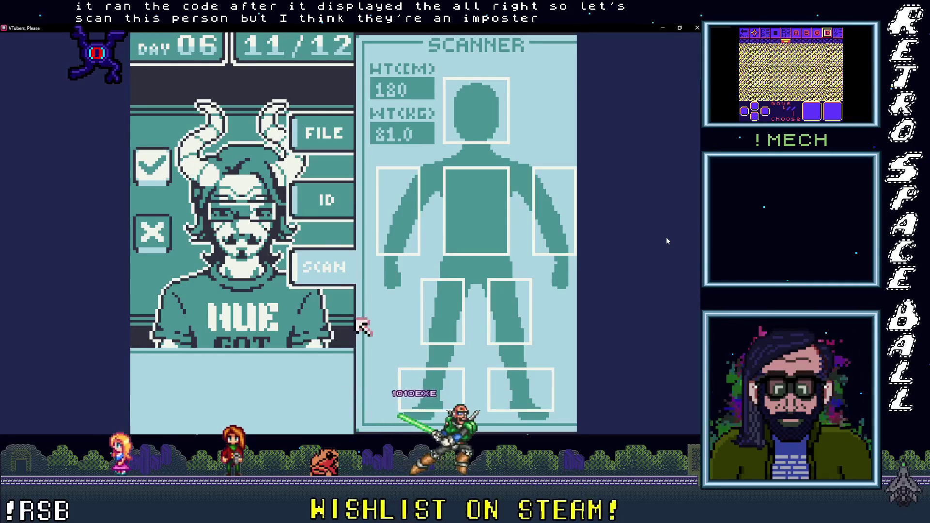
pyautogui.click(316, 198)
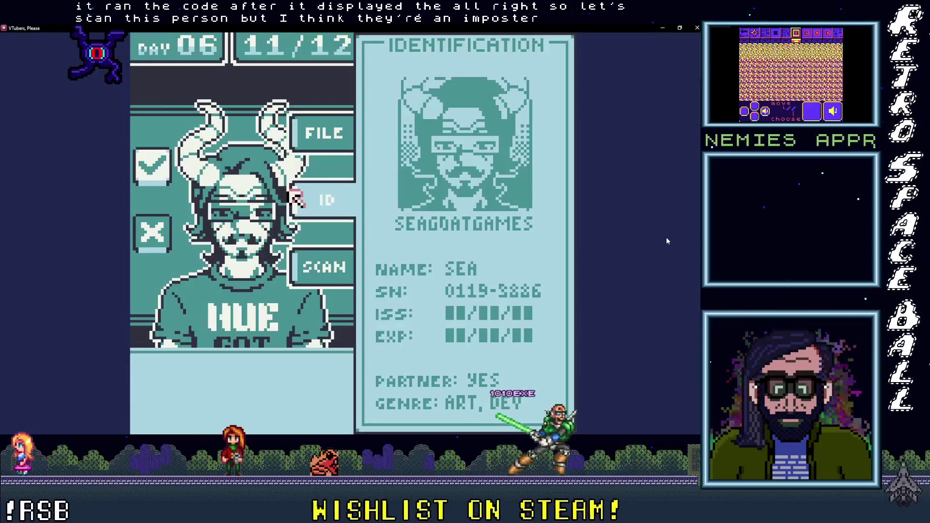
pyautogui.click(318, 131)
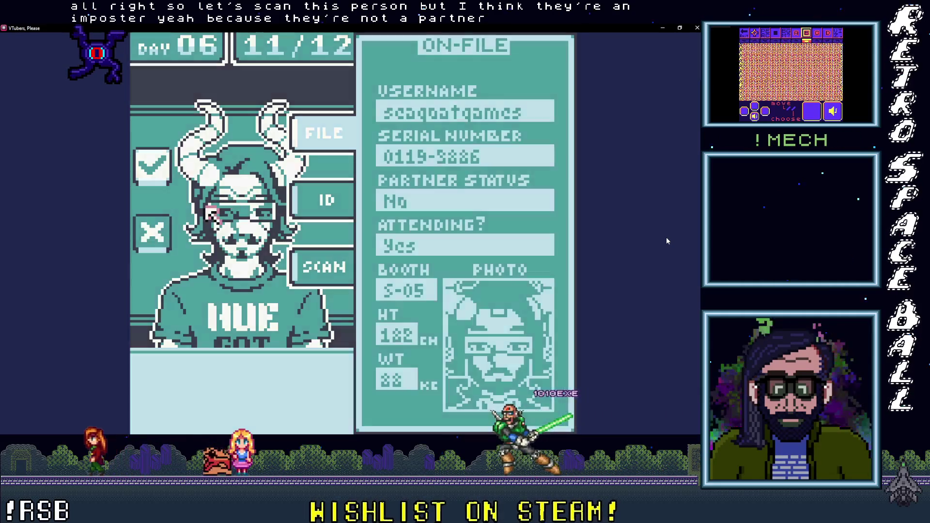
pyautogui.click(152, 232)
pyautogui.click(339, 220)
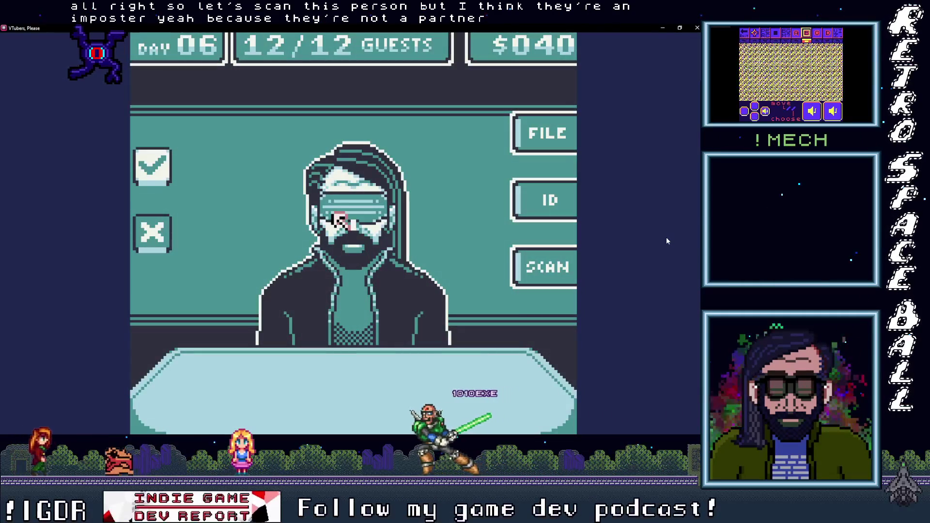
# Step: Deny the last Day 06 guest and advance through the summary to Day 07's first guest
pyautogui.click(151, 237)
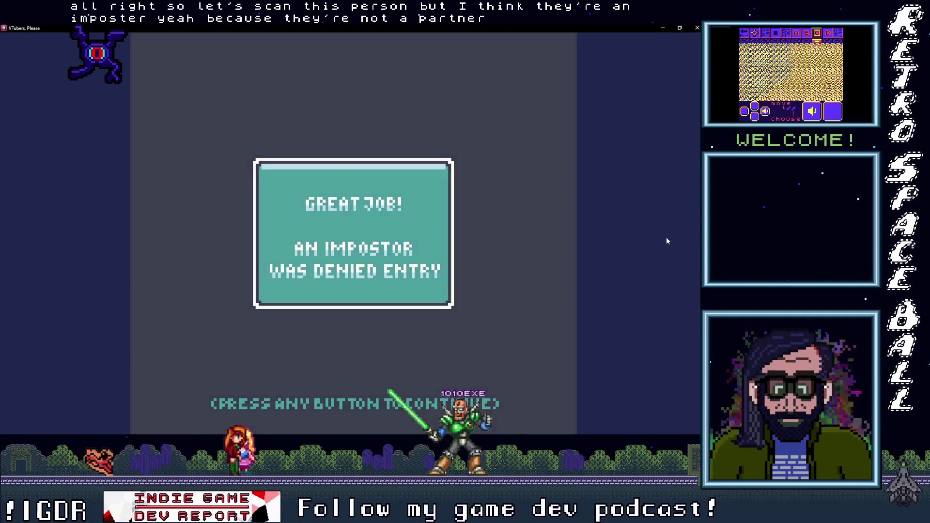
pyautogui.click(151, 237)
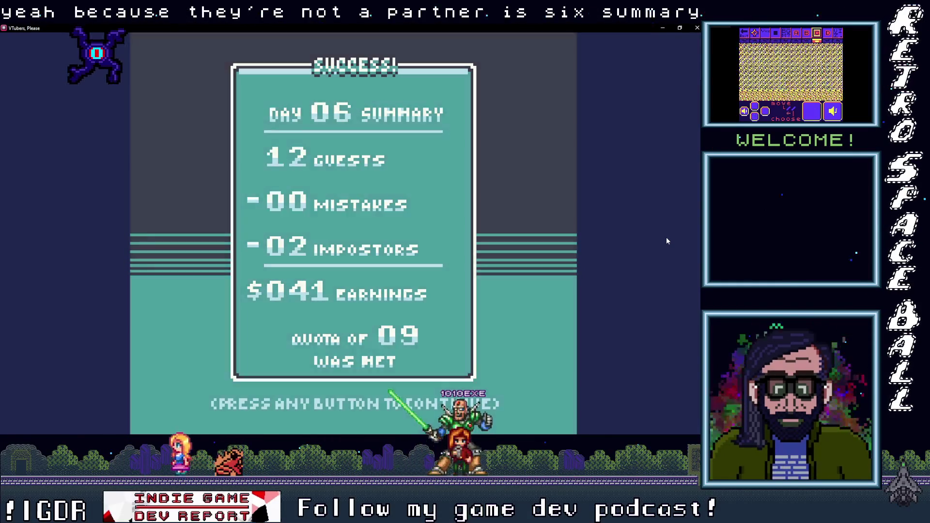
pyautogui.click(666, 241)
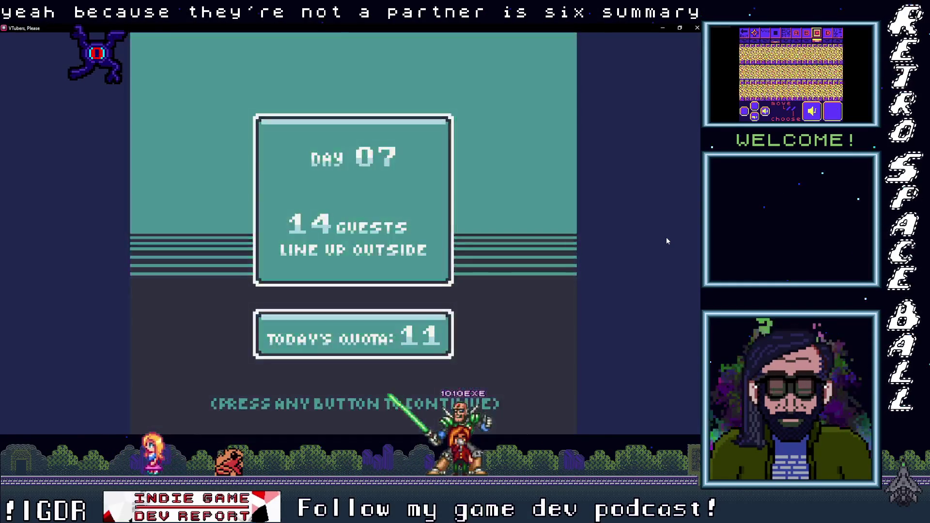
pyautogui.click(666, 240)
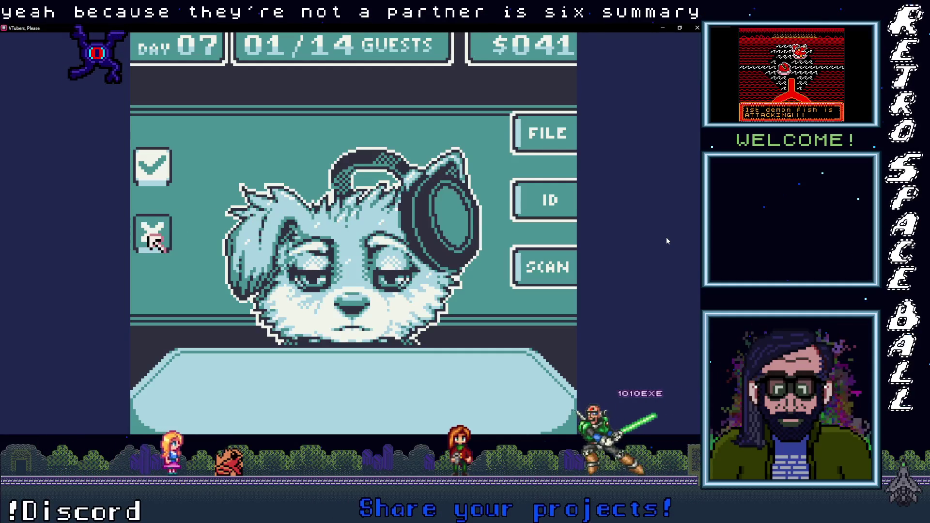
# Step: Deny the first three Day 07 guests as impostors, then scan and approve the bald guest
pyautogui.click(154, 241)
pyautogui.click(666, 241)
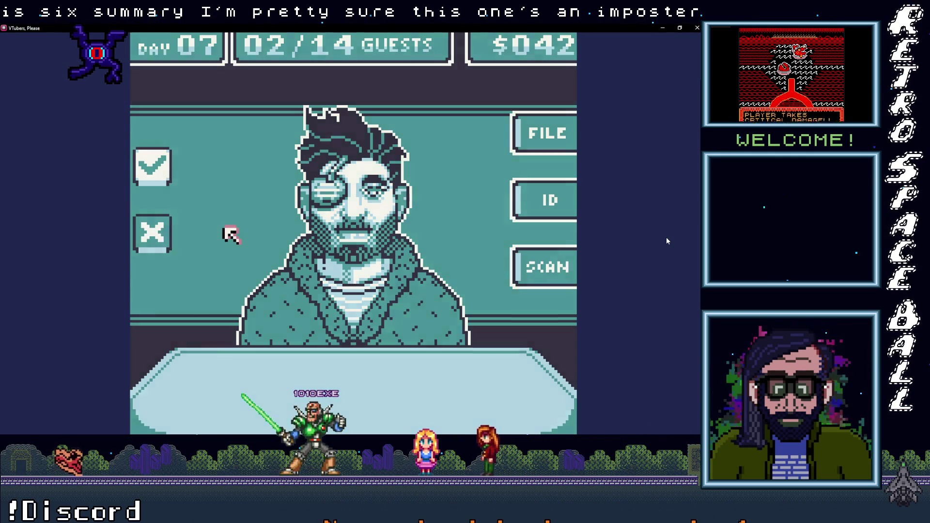
pyautogui.click(153, 233)
pyautogui.click(667, 240)
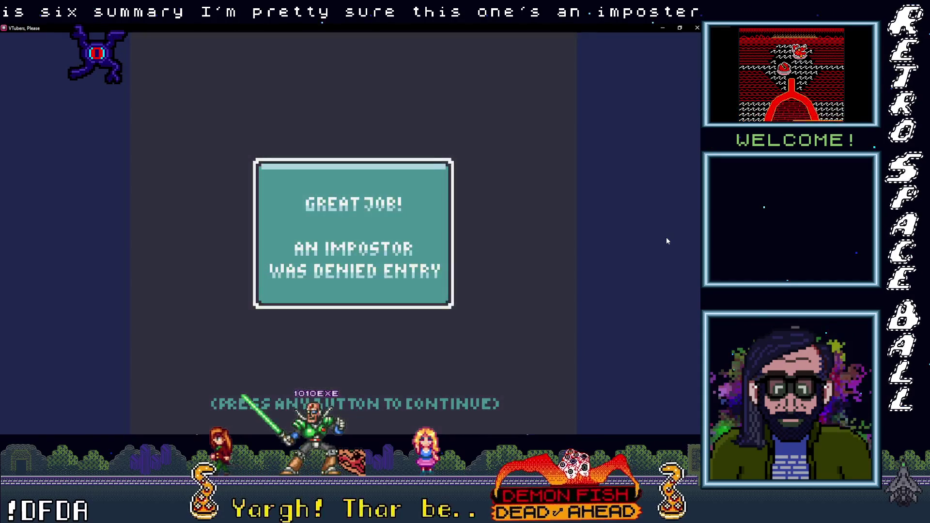
pyautogui.click(339, 220)
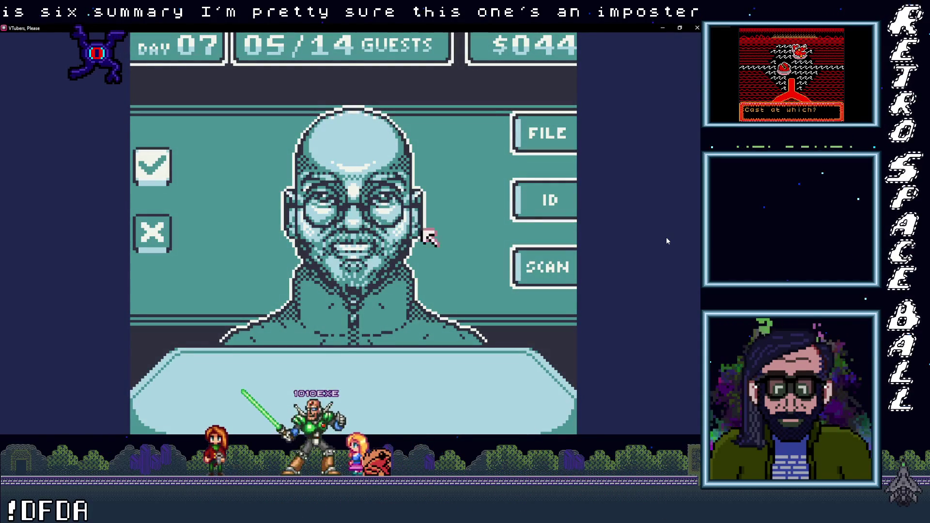
pyautogui.click(538, 264)
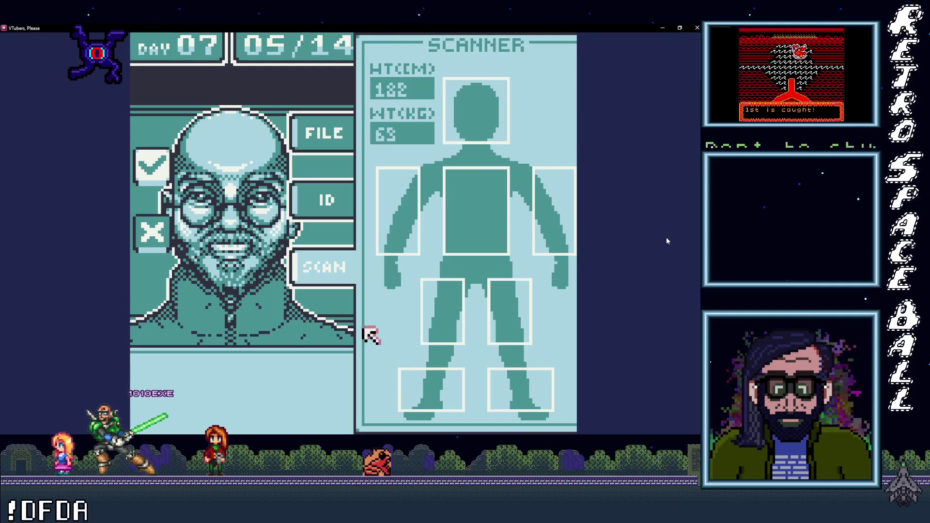
pyautogui.press('z')
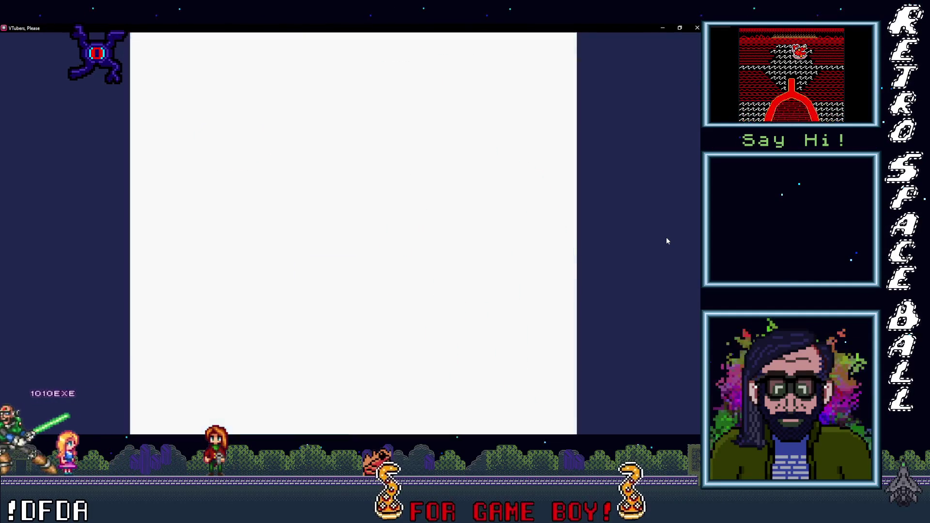
pyautogui.press('z')
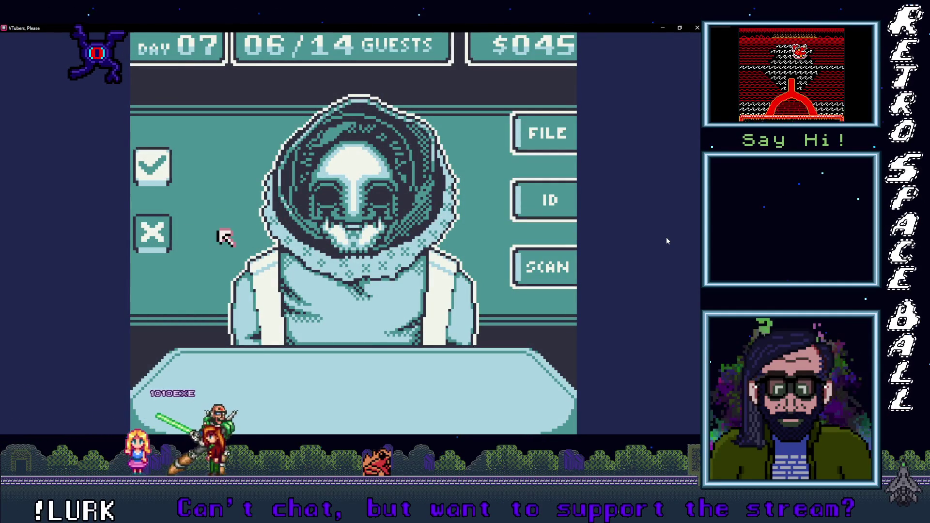
# Step: Deny the hooded, white-haired and bearded guests, then scan and approve the long-haired guest
pyautogui.press('x')
pyautogui.press('z')
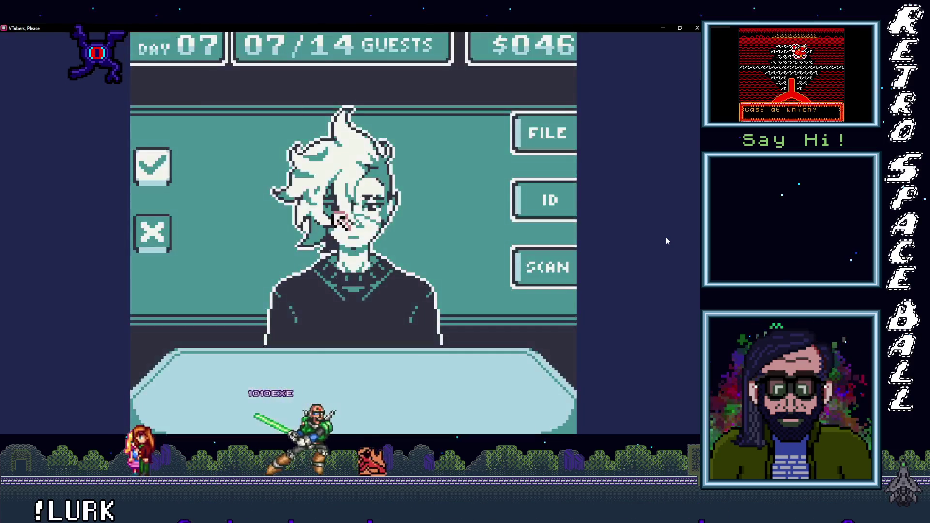
pyautogui.click(522, 266)
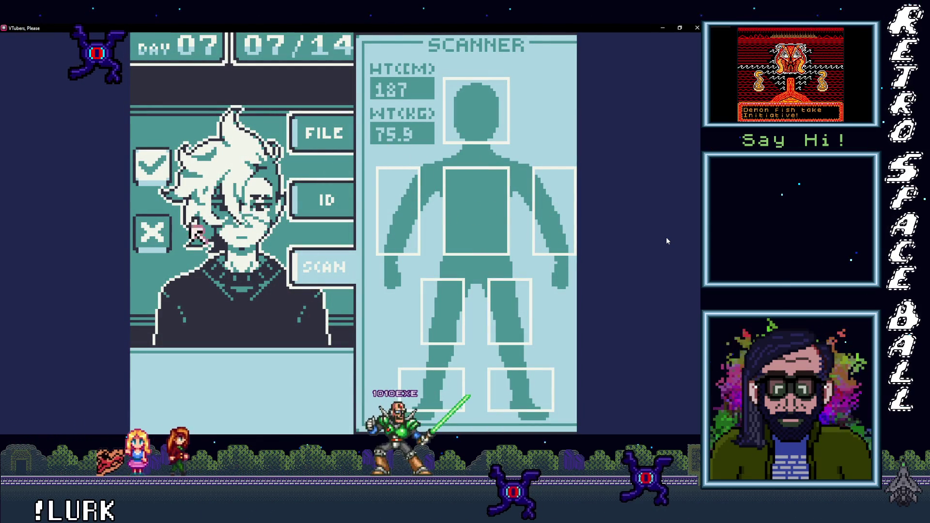
pyautogui.press('x')
pyautogui.press('z')
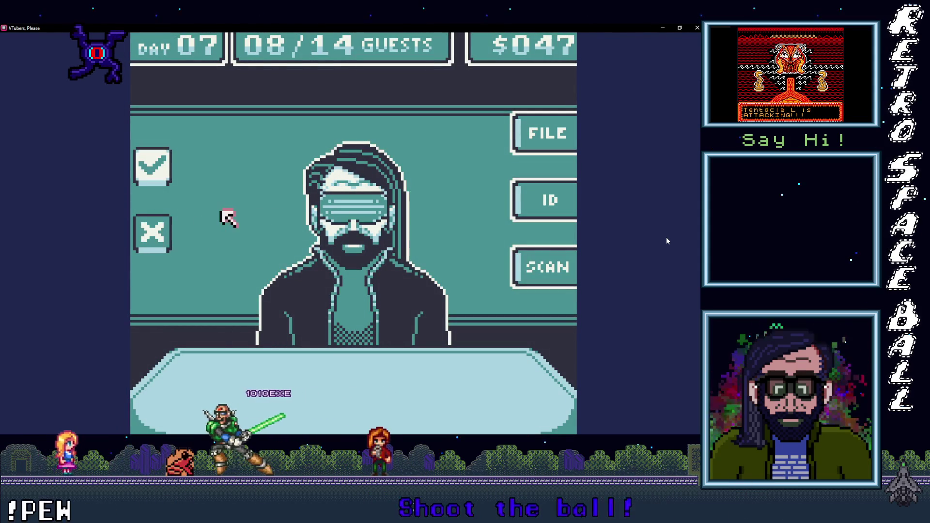
pyautogui.press('x')
pyautogui.press('z')
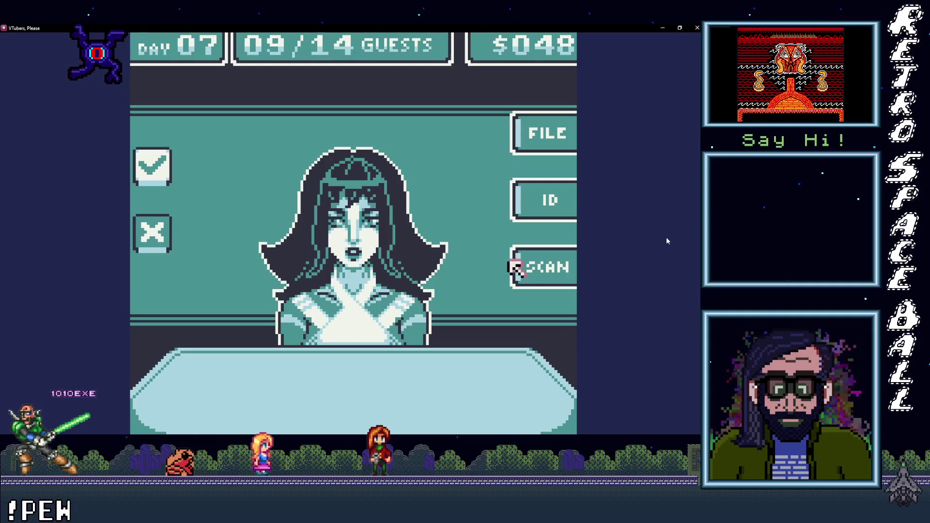
pyautogui.press('z')
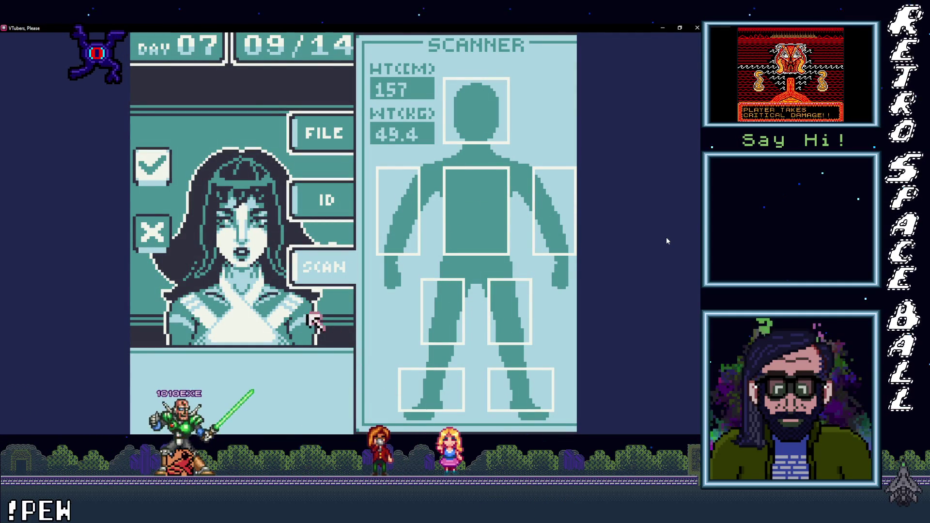
pyautogui.press('z')
pyautogui.press('z')
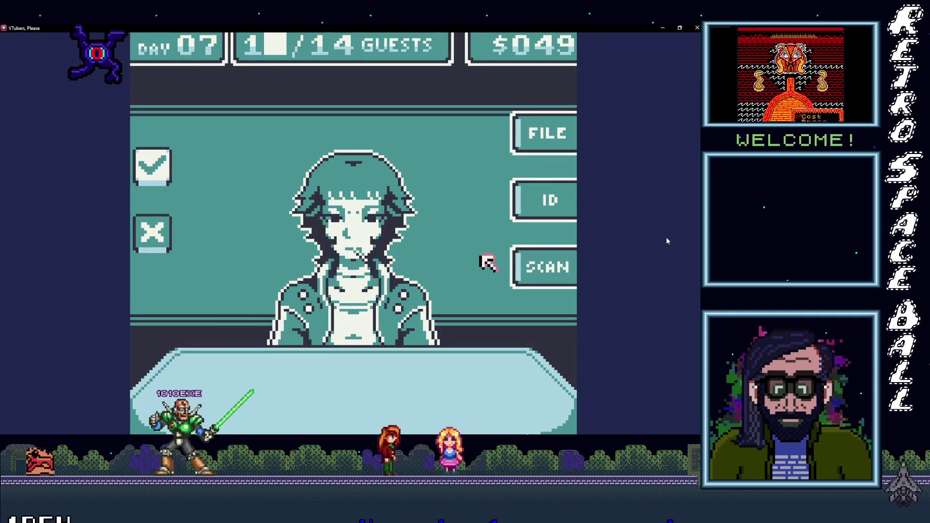
# Step: Scan and deny the bob-haircut guest and the sombrero-wearing guest as impostors
pyautogui.press('z')
pyautogui.press('Left')
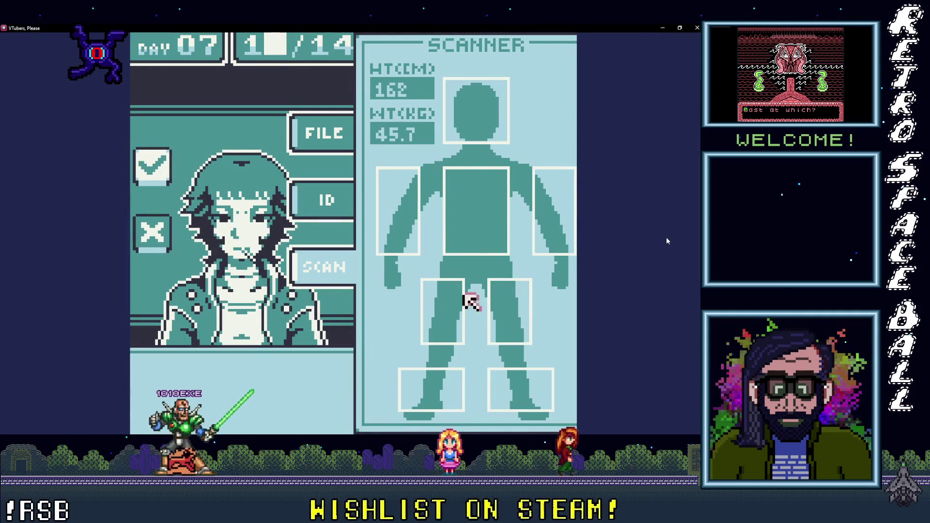
pyautogui.press('Down')
pyautogui.press('Left')
pyautogui.press('Left')
pyautogui.press('Left')
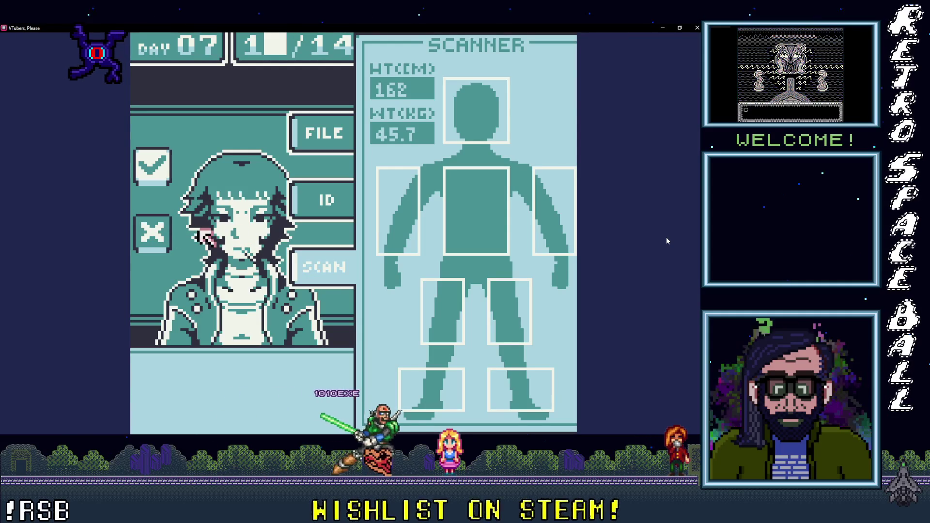
pyautogui.press('z')
pyautogui.press('z')
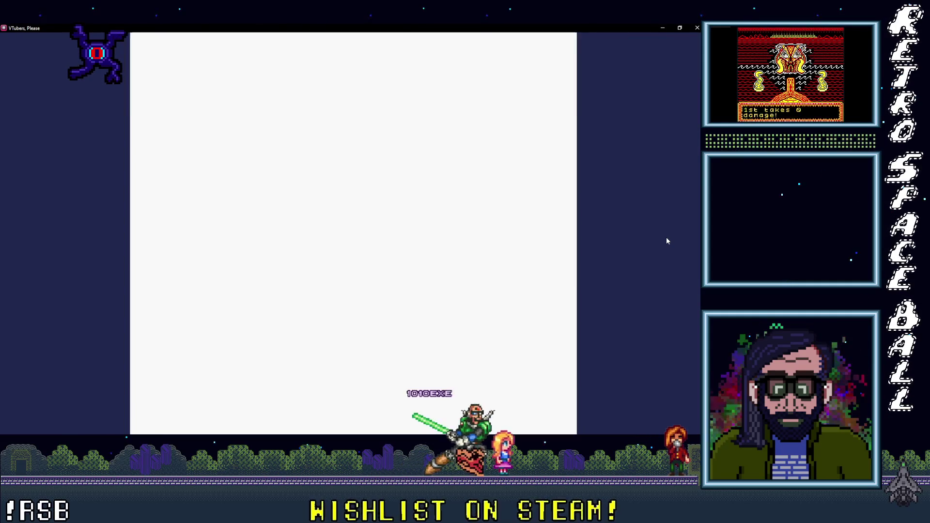
pyautogui.press('Right')
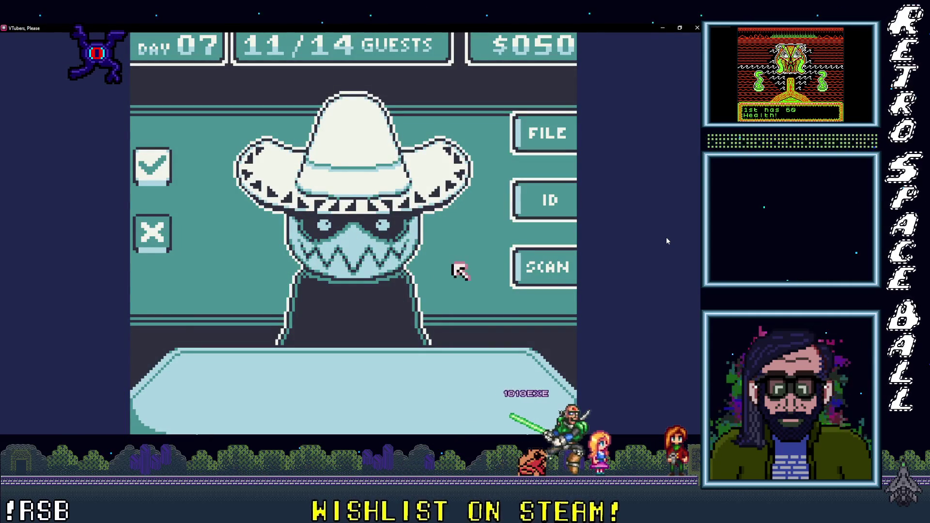
pyautogui.press('z')
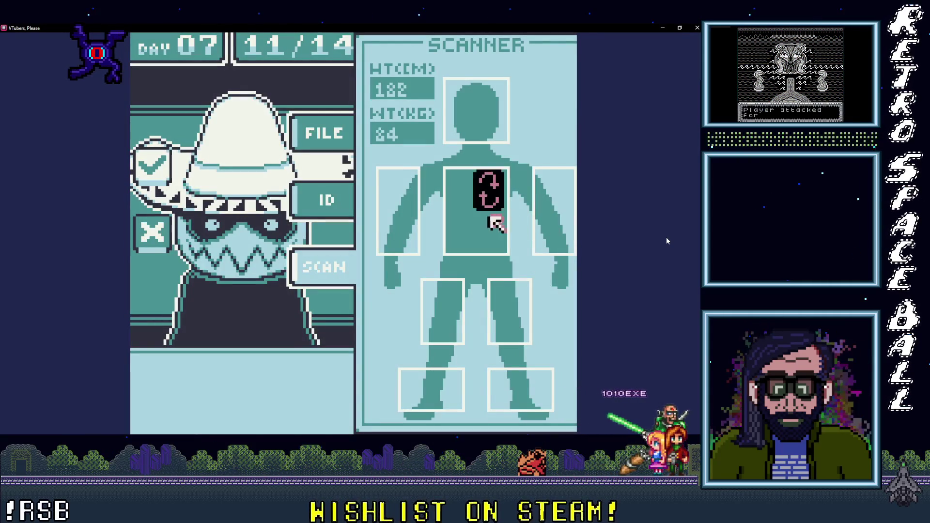
pyautogui.press('Left')
pyautogui.press('Left')
pyautogui.press('Left')
pyautogui.press('Right')
pyautogui.press('x')
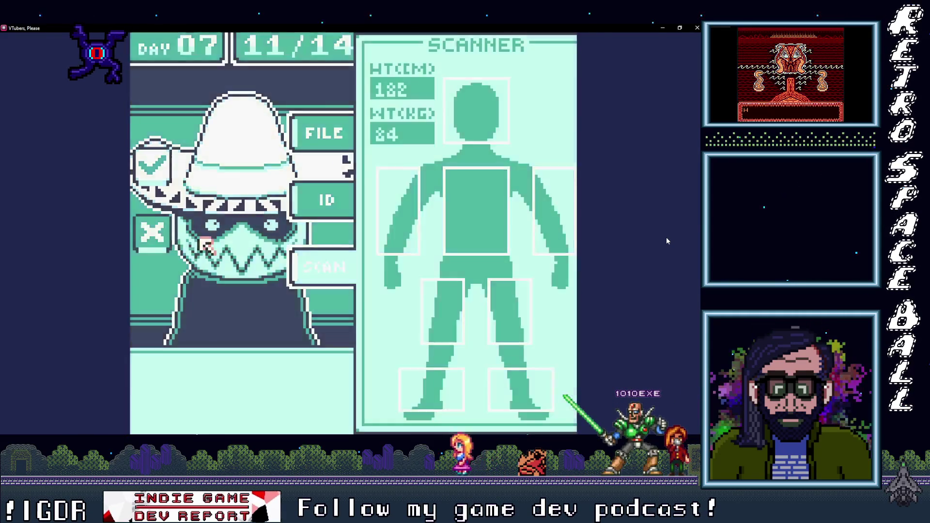
pyautogui.press('z')
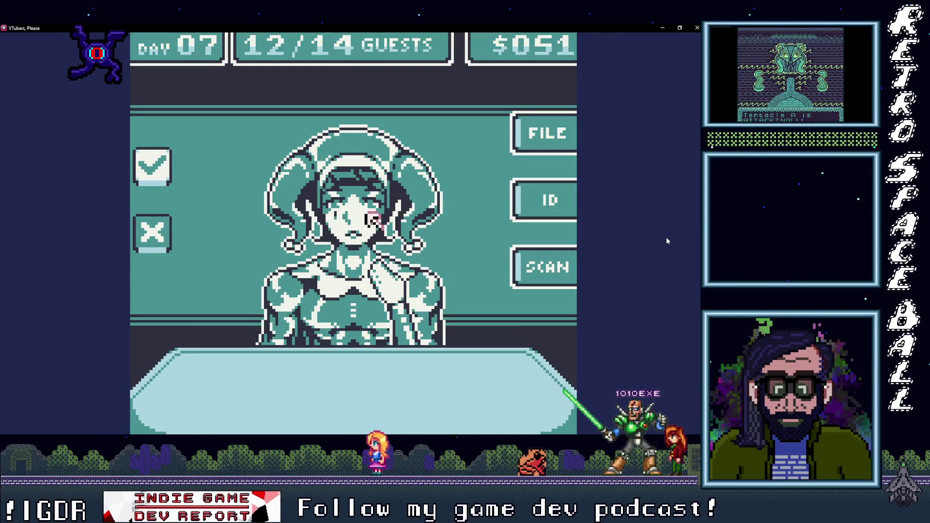
# Step: Scan and deny the next guest and the headphone guest, the 14/14 guest
pyautogui.press('z')
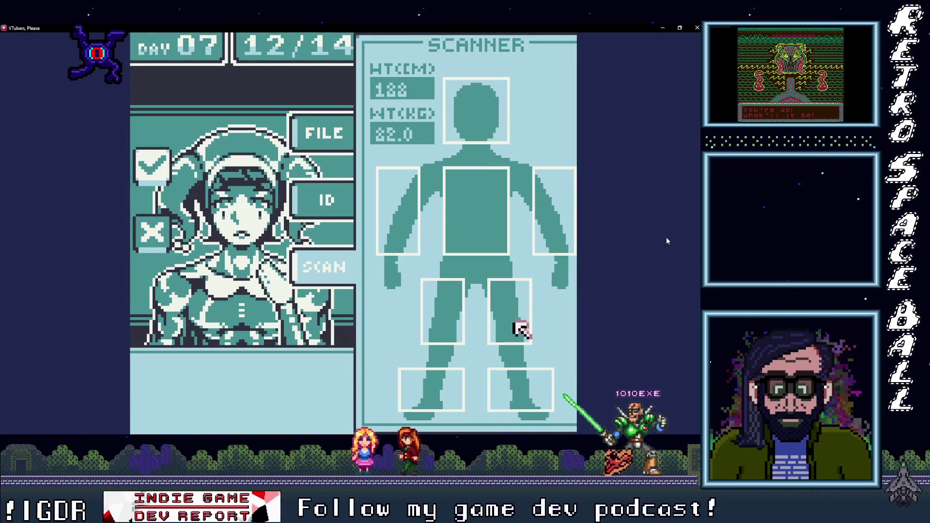
pyautogui.press('Left')
pyautogui.press('Up')
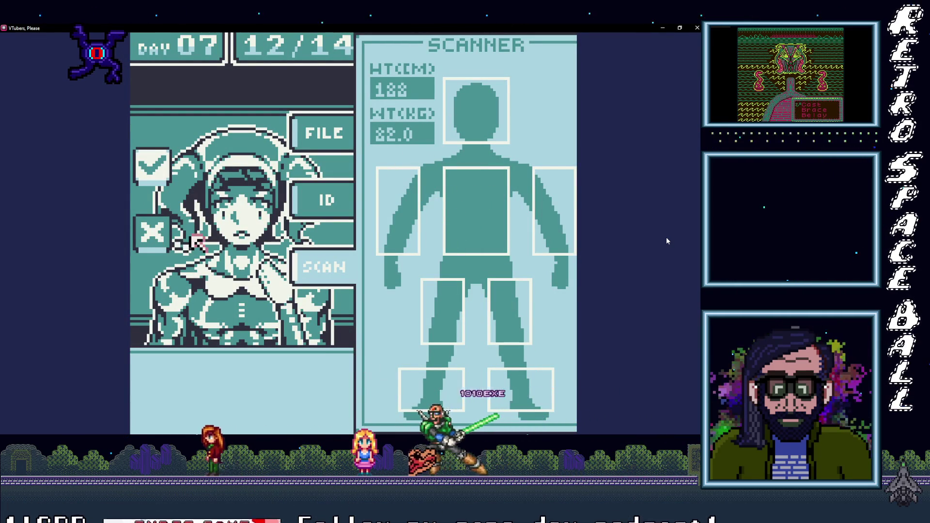
pyautogui.press('z')
pyautogui.press('z')
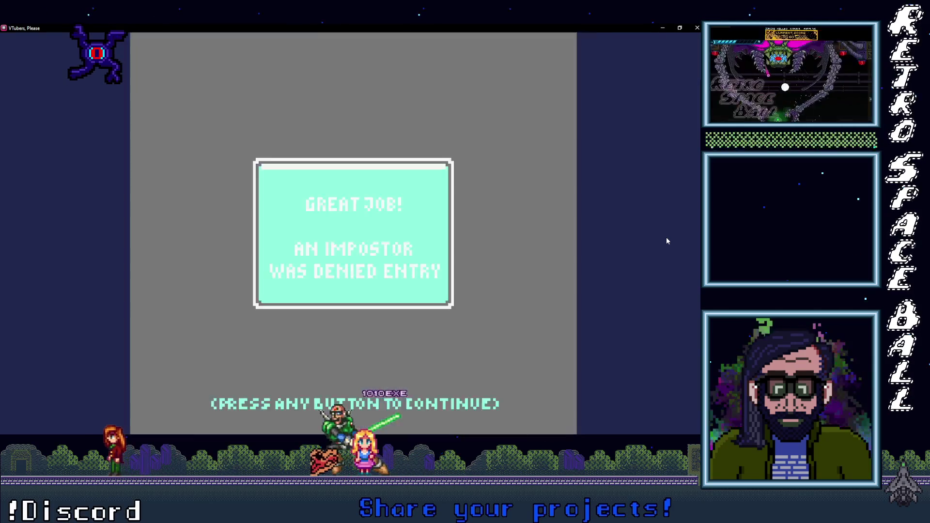
pyautogui.press('Right')
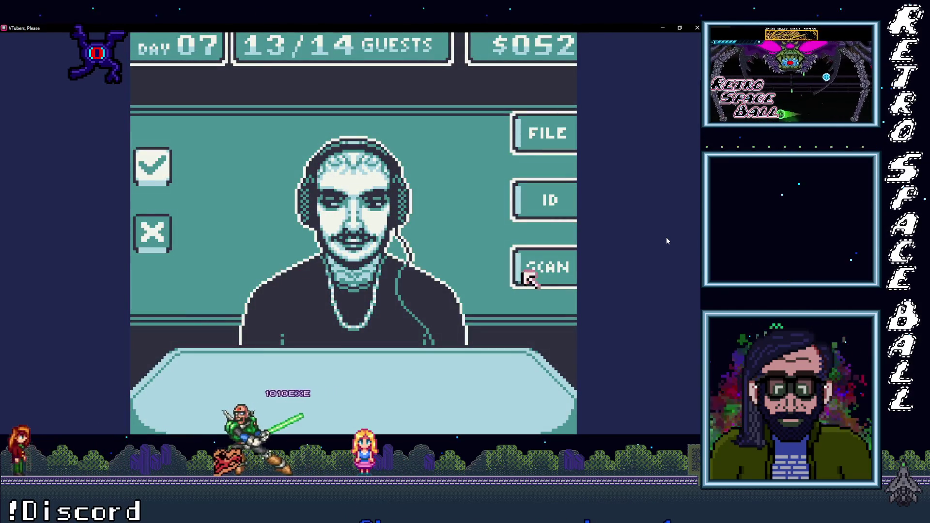
pyautogui.press('z')
pyautogui.press('Left')
pyautogui.press('Left')
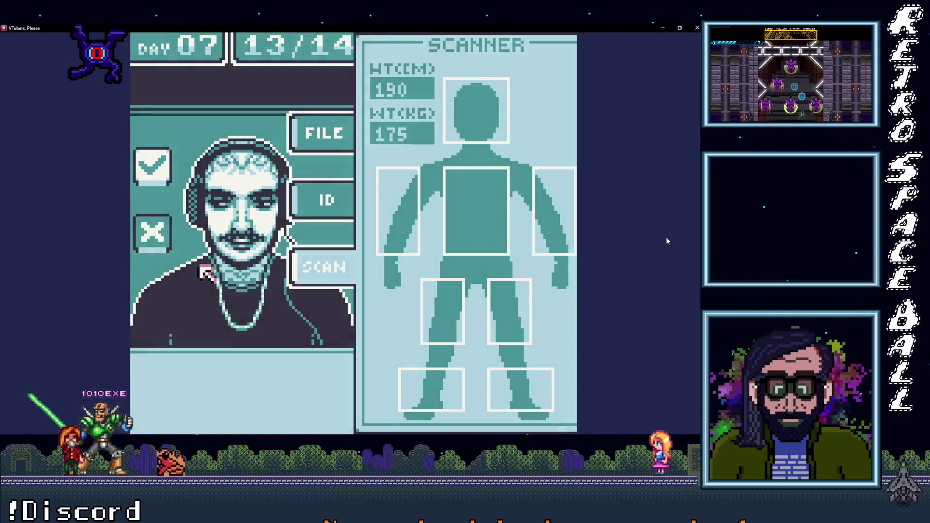
pyautogui.press('z')
pyautogui.press('z')
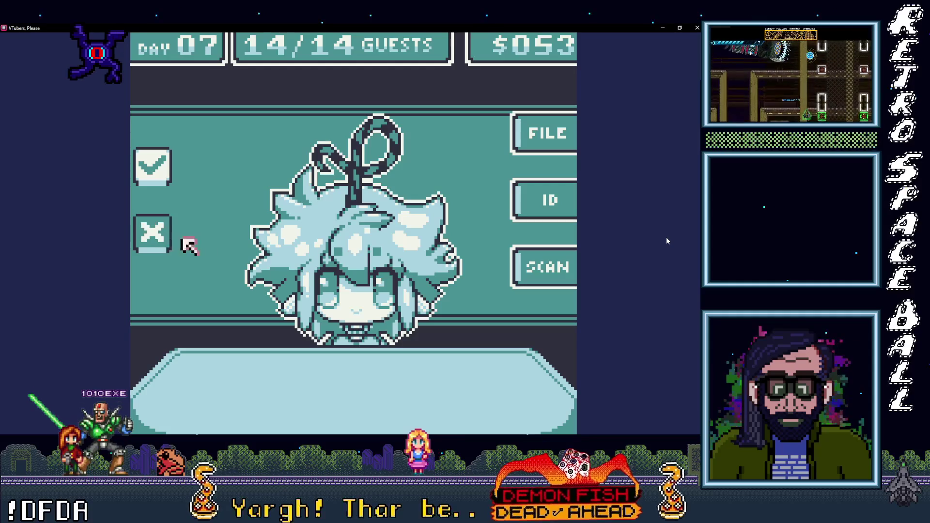
# Step: Finish Day 07, then scan and deny Day 08's first guest and the headphone dog guest
pyautogui.press('z')
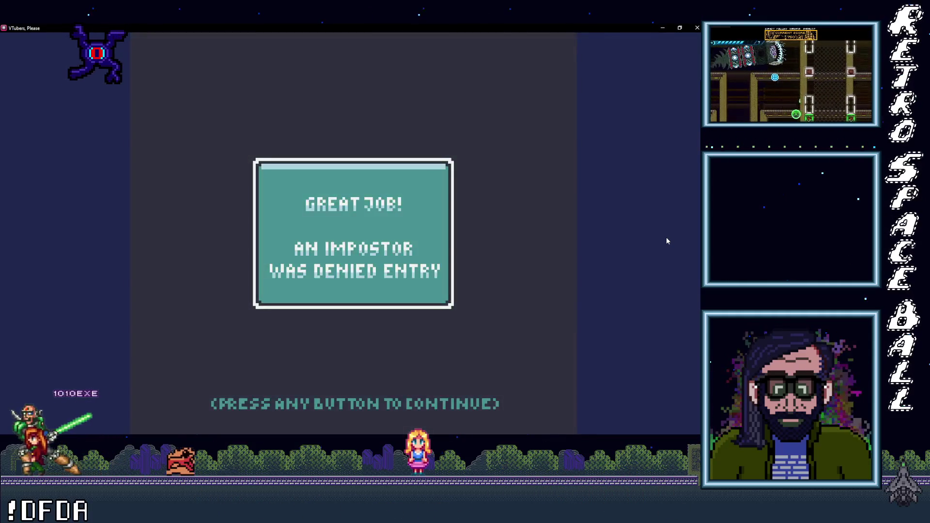
pyautogui.press('z')
pyautogui.press('z')
pyautogui.press('z')
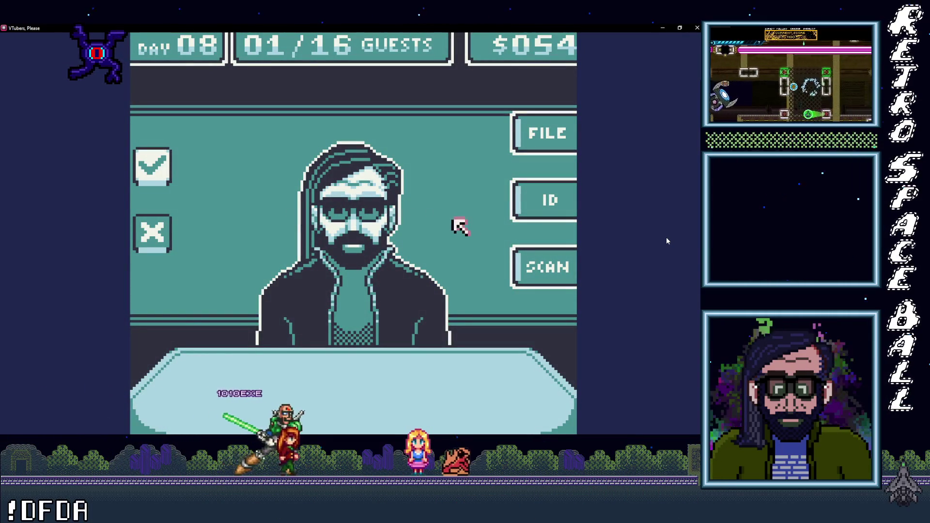
pyautogui.press('z')
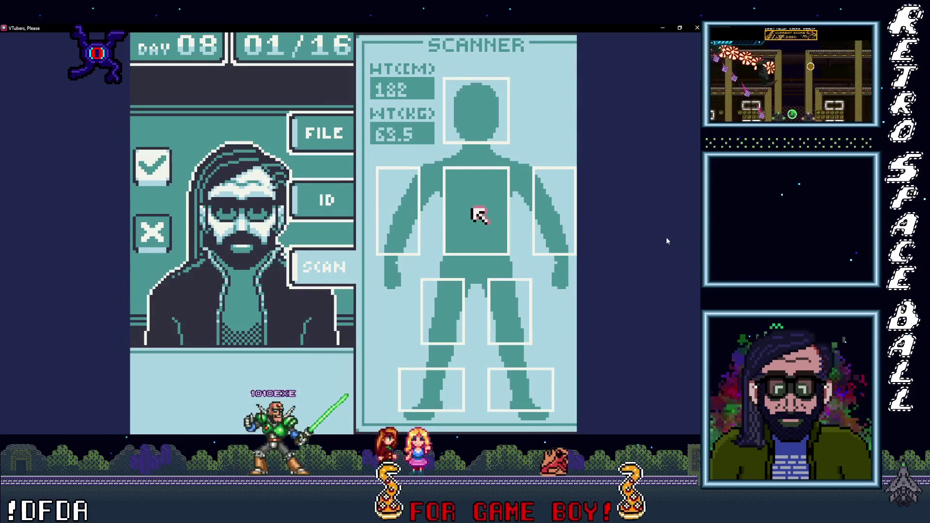
pyautogui.press('Down')
pyautogui.press('Left')
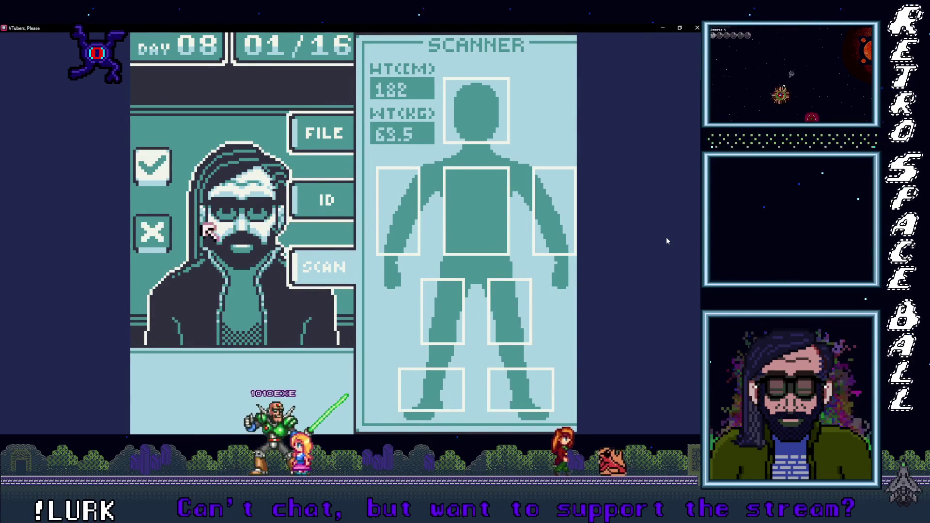
pyautogui.press('x')
pyautogui.press('z')
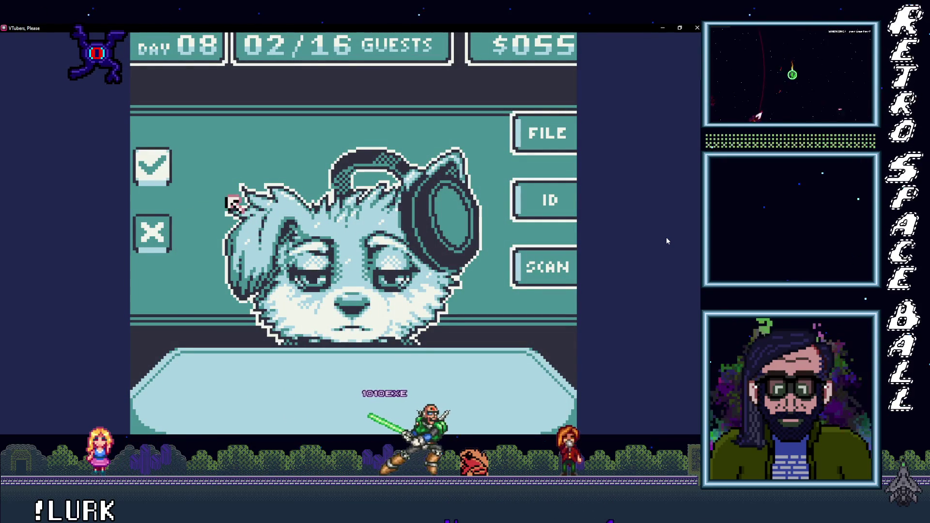
pyautogui.press('x')
pyautogui.press('z')
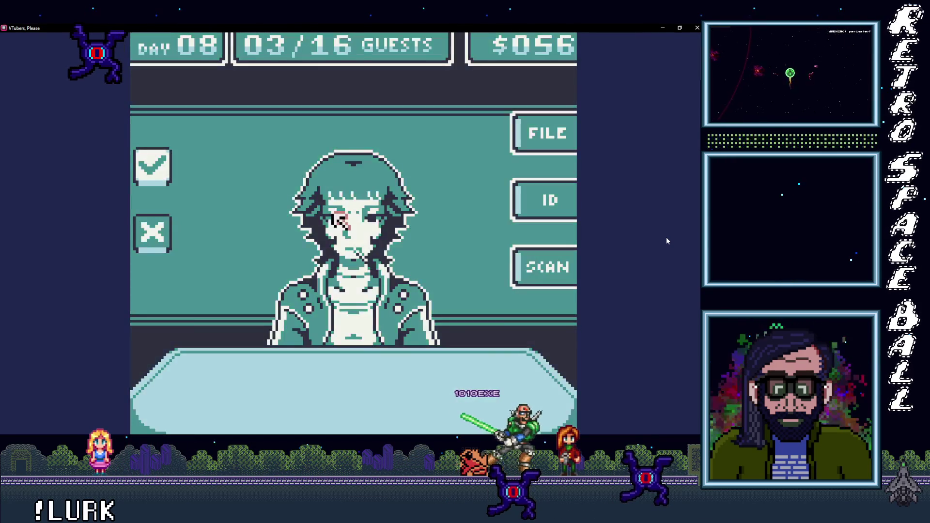
# Step: Scan and deny the third and fourth Day 08 guests as impostors
pyautogui.press('z')
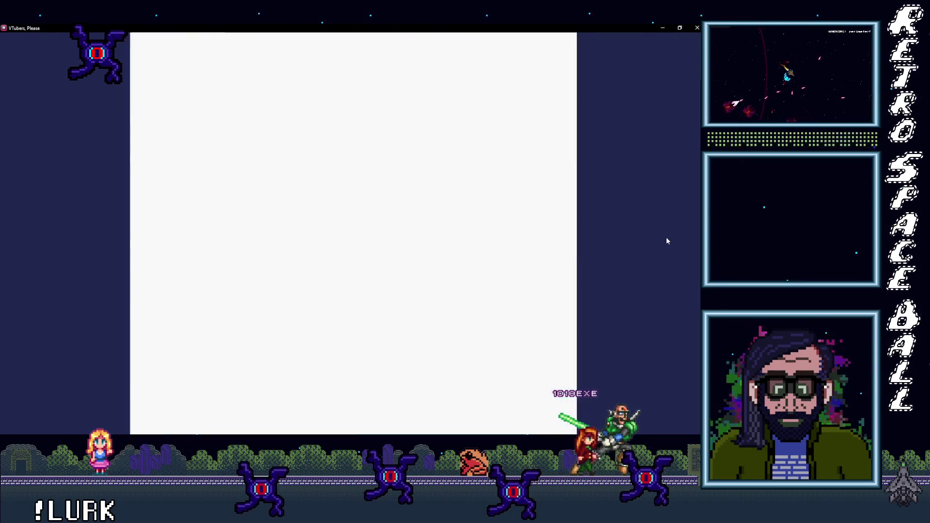
pyautogui.press('Left')
pyautogui.press('Up')
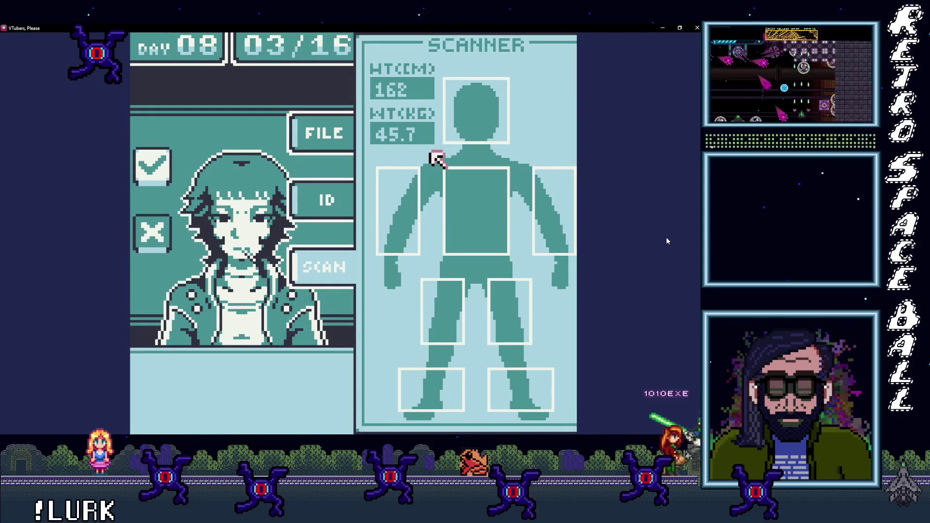
pyautogui.press('Left')
pyautogui.press('Down')
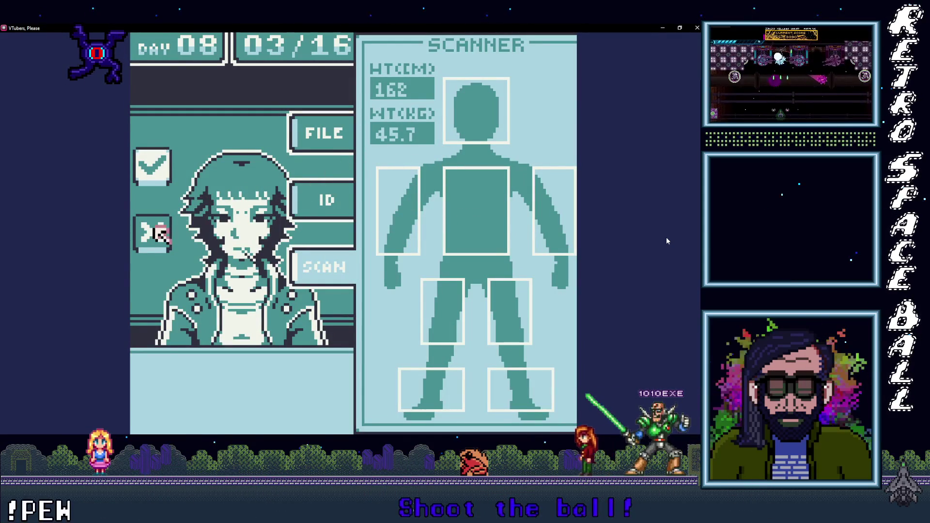
pyautogui.press('z')
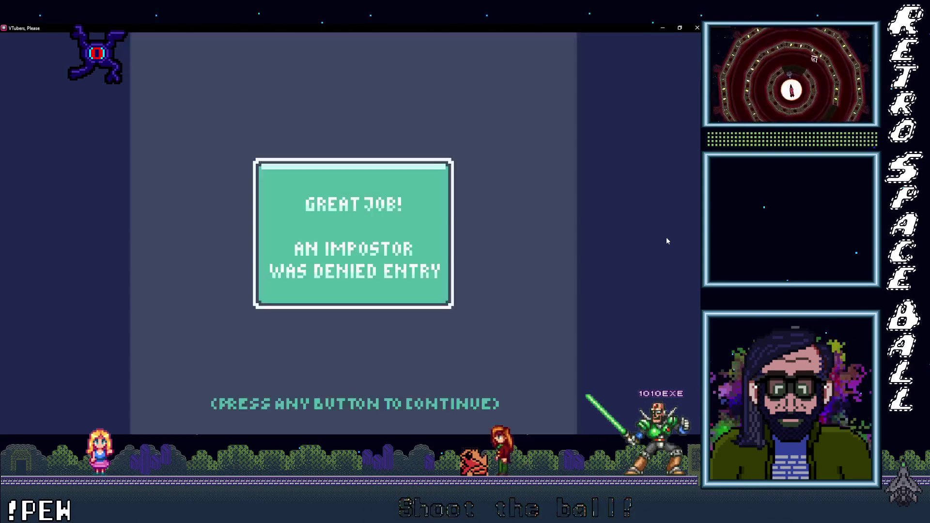
pyautogui.press('z')
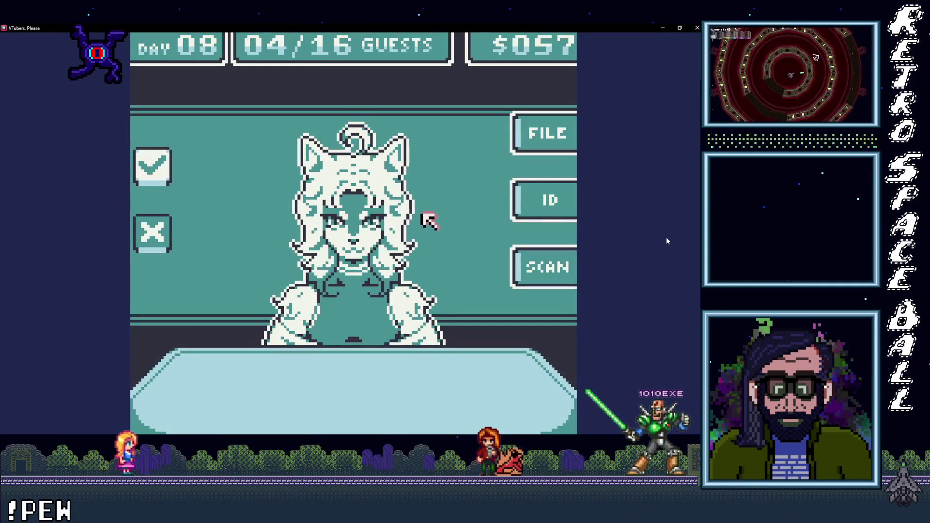
pyautogui.press('z')
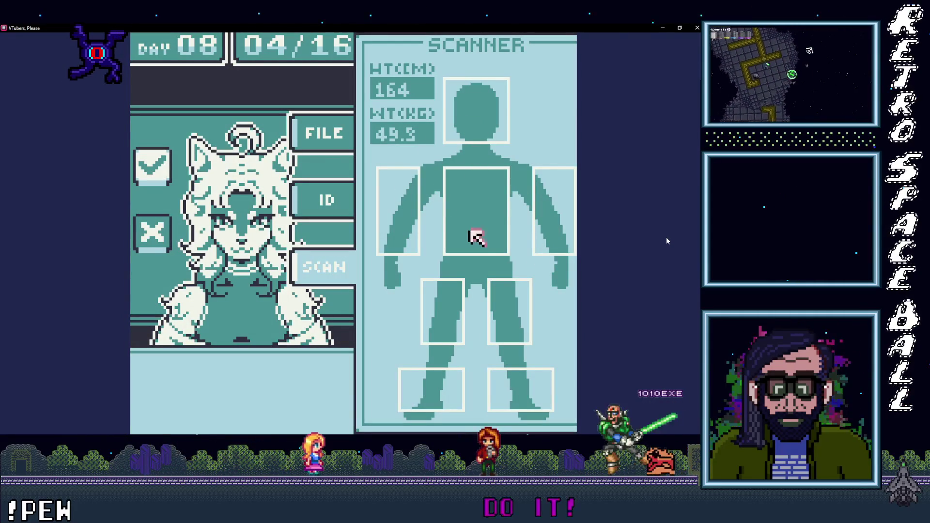
pyautogui.press('Left')
pyautogui.press('Up')
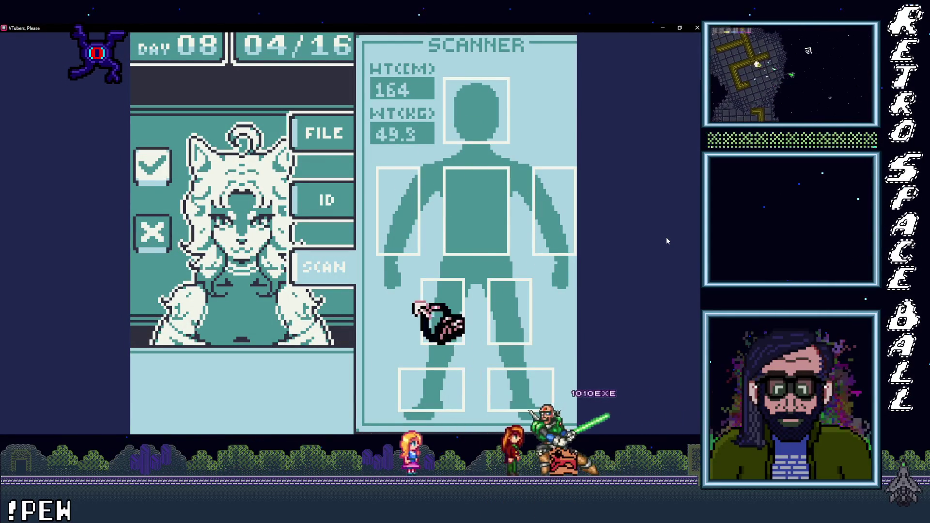
pyautogui.press('Right')
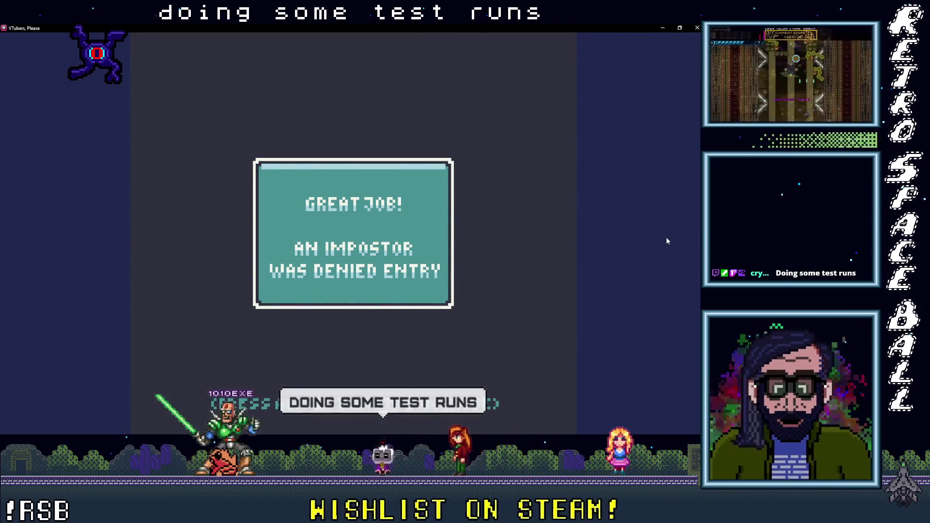
pyautogui.press('space')
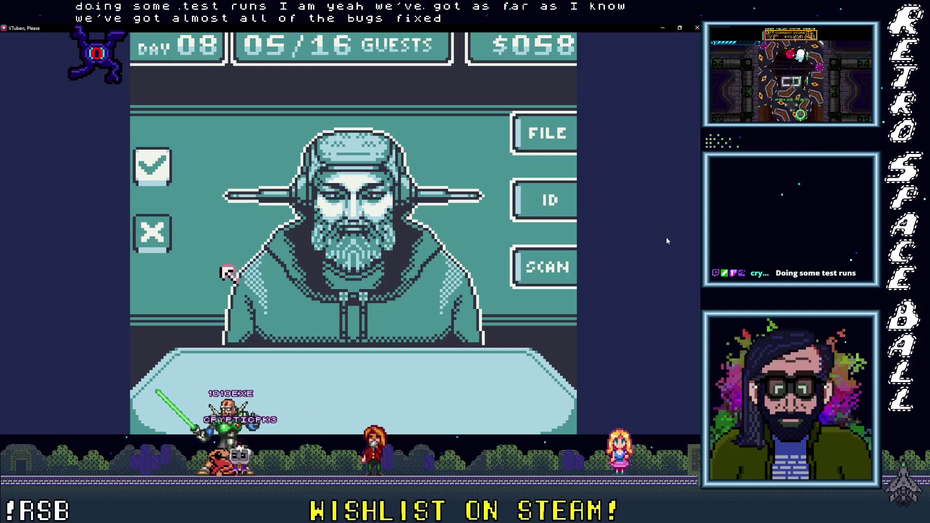
# Step: Deny the bearded guest, scan the sprout-haired guest, and approve the twin-bun guest
pyautogui.press('x')
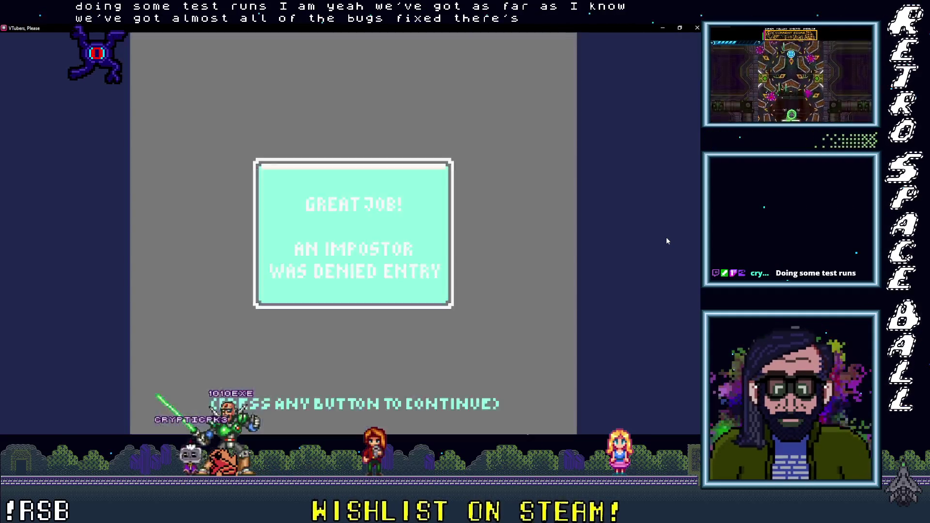
pyautogui.press('space')
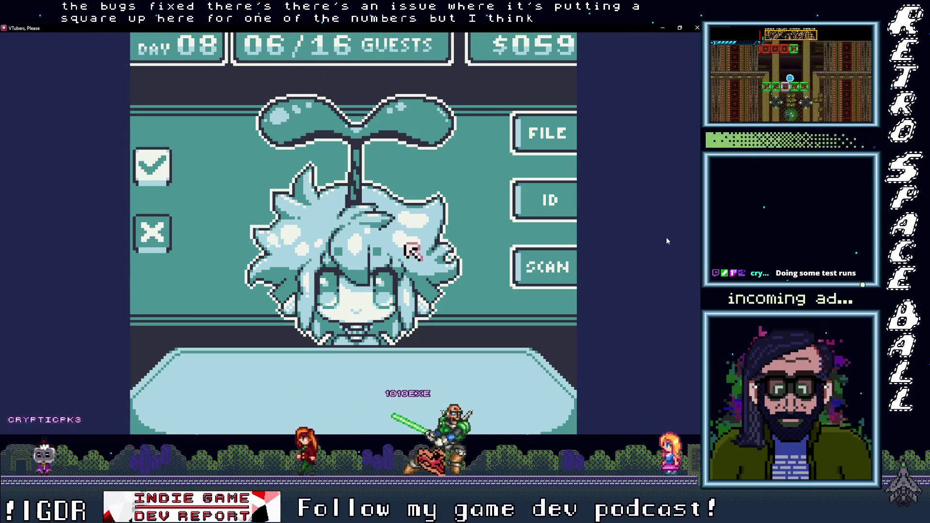
pyautogui.click(538, 266)
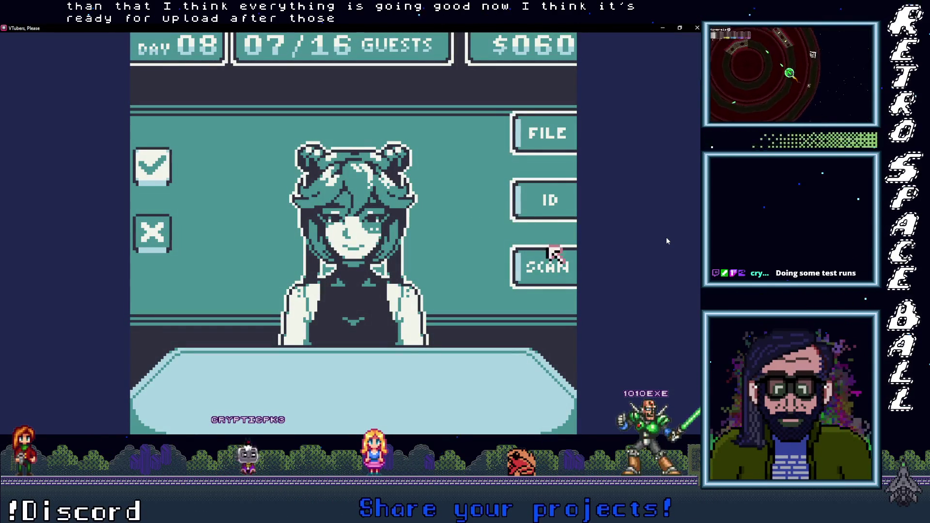
pyautogui.click(566, 268)
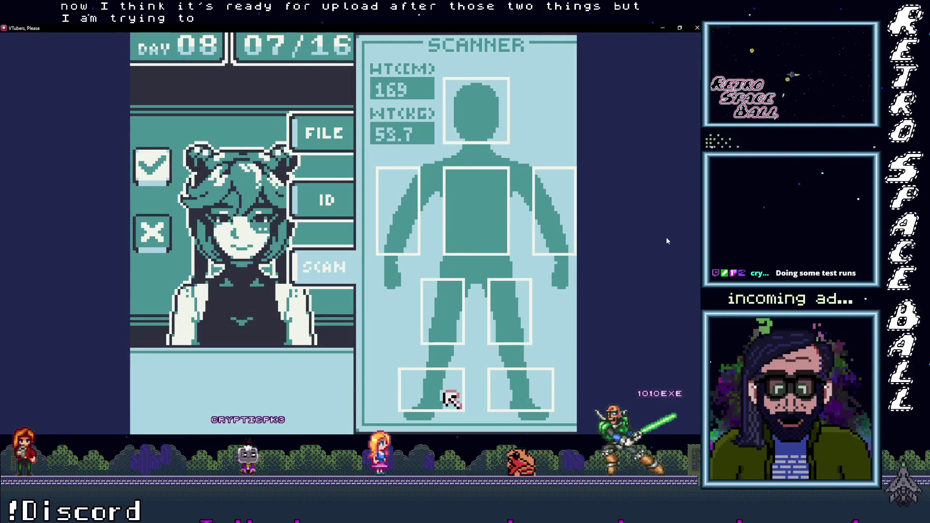
pyautogui.click(151, 166)
pyautogui.click(381, 221)
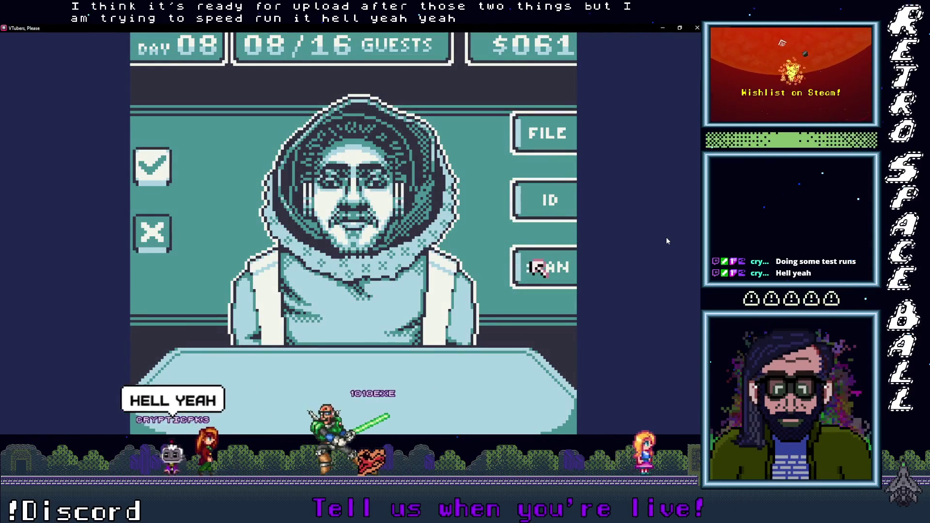
# Step: Scan and approve the hooded guest, then deny the curly-haired guest
pyautogui.click(546, 265)
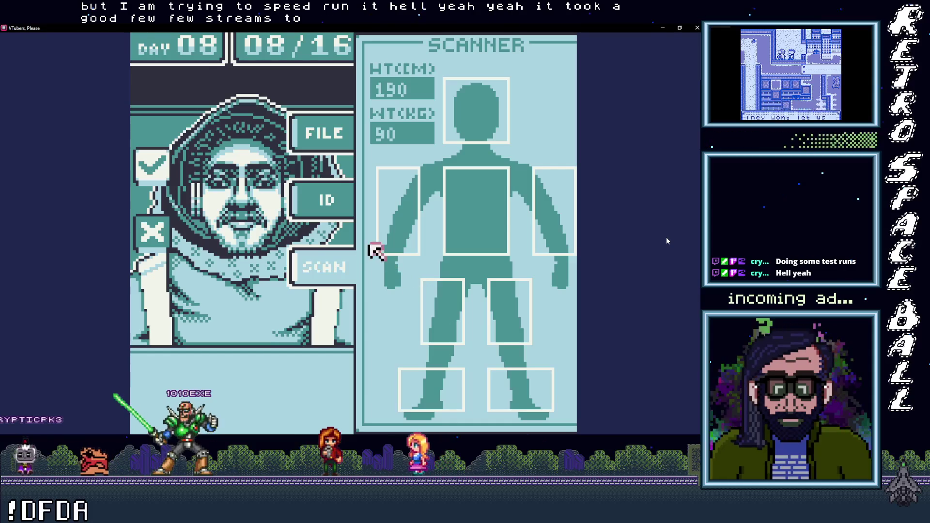
pyautogui.press('Return')
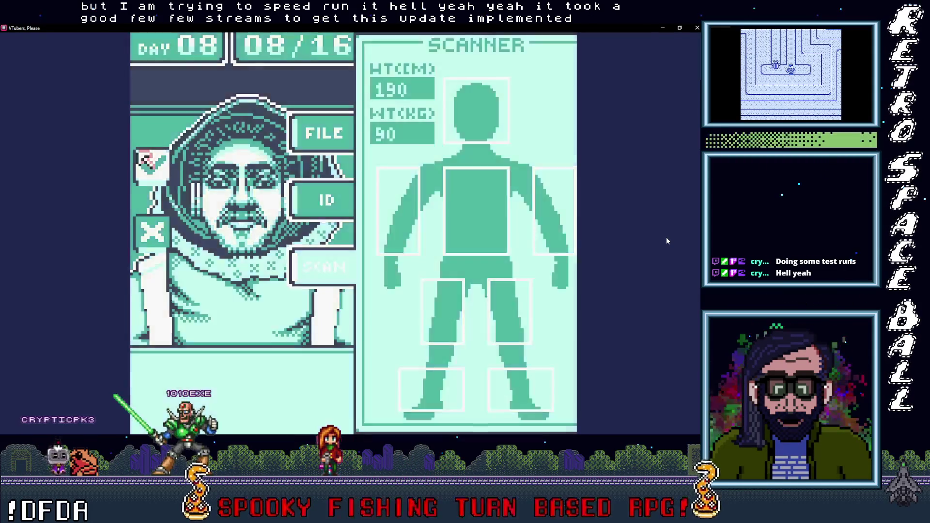
pyautogui.press('Return')
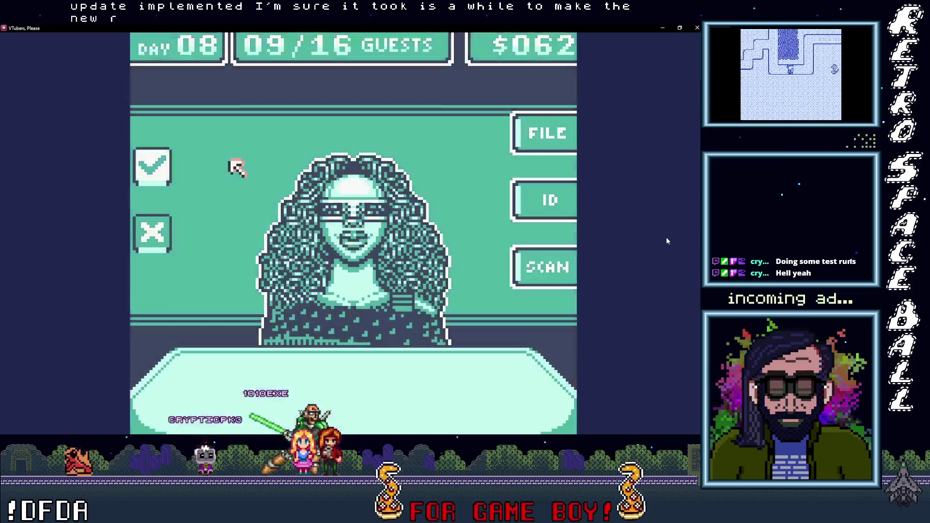
pyautogui.press('x')
pyautogui.press('Return')
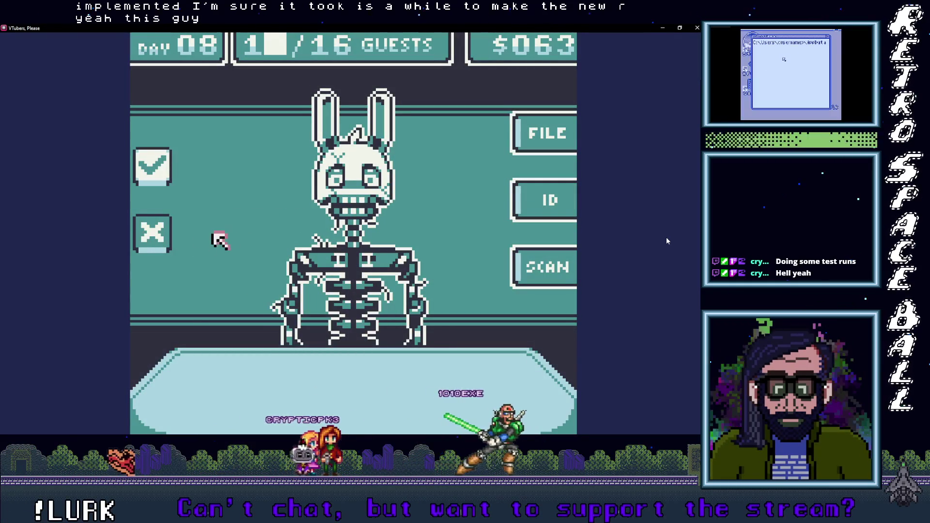
# Step: Reject the skeleton bunny, then scan the bearded guest (height 162, weight 45.7) and admit them
pyautogui.press('x')
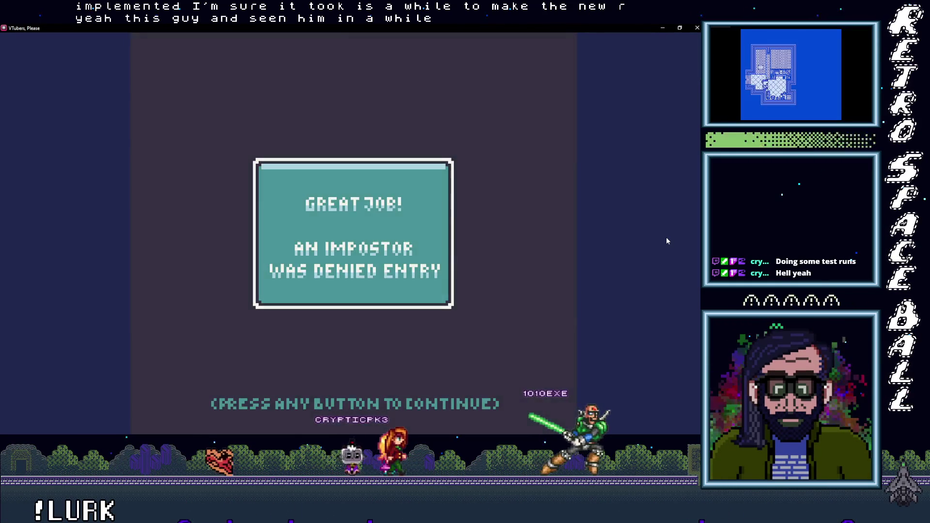
pyautogui.press('Return')
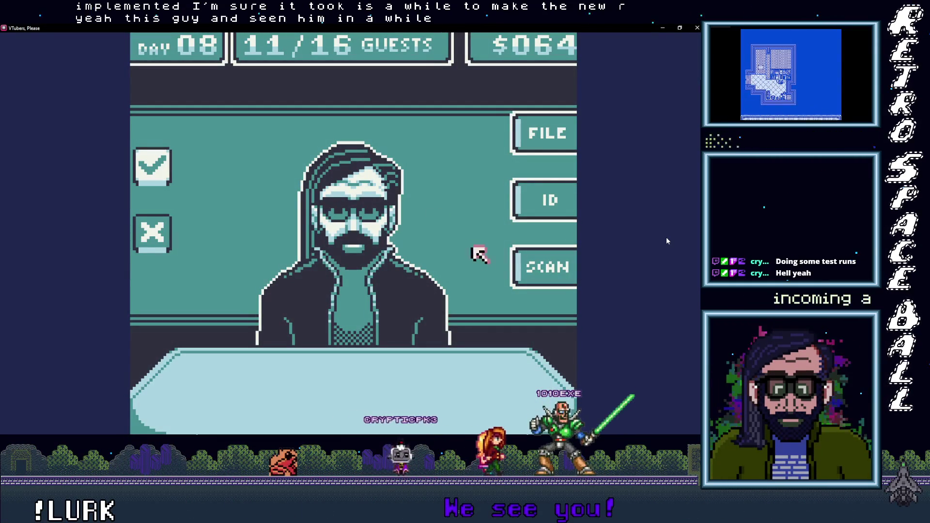
pyautogui.press('Return')
pyautogui.press('Left')
pyautogui.press('Up')
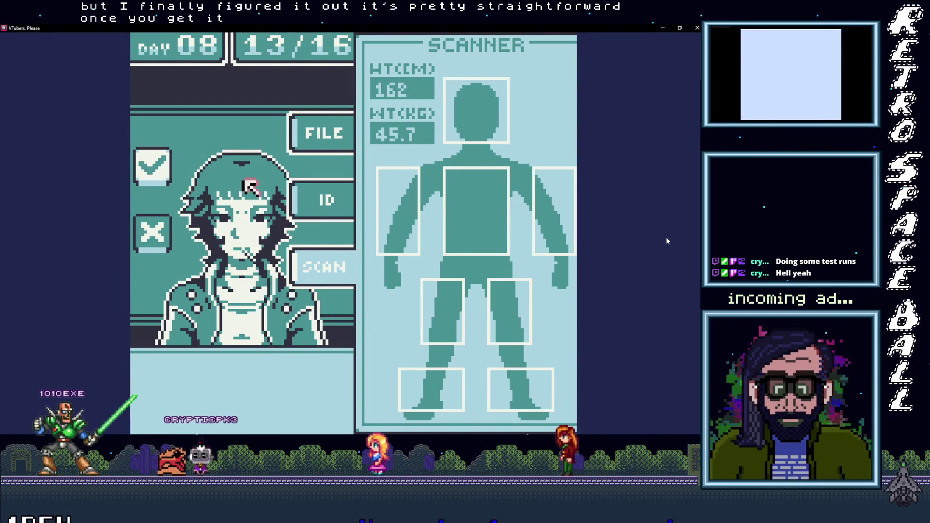
pyautogui.press('Return')
pyautogui.press('Return')
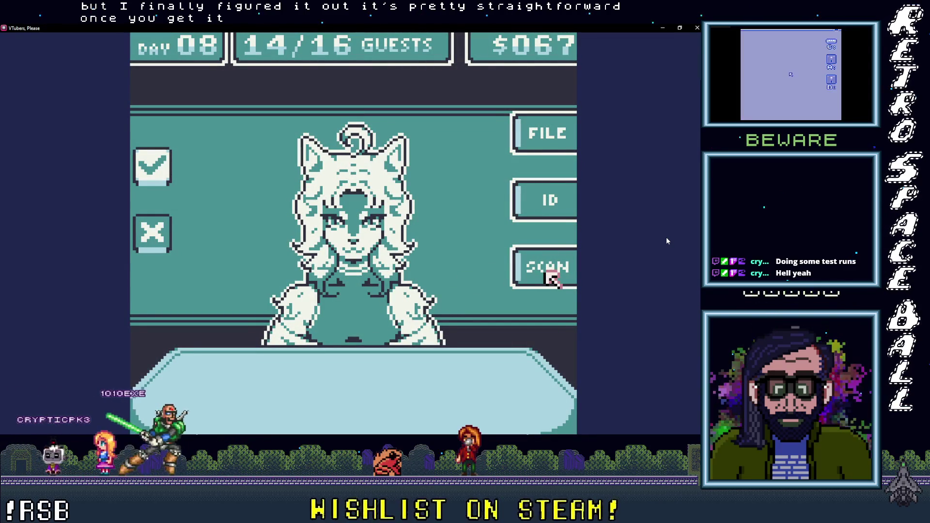
# Step: Deny the cat-eared impostor and the hooded bearded guest, then scan and approve the sprout-haired guest
pyautogui.press('Return')
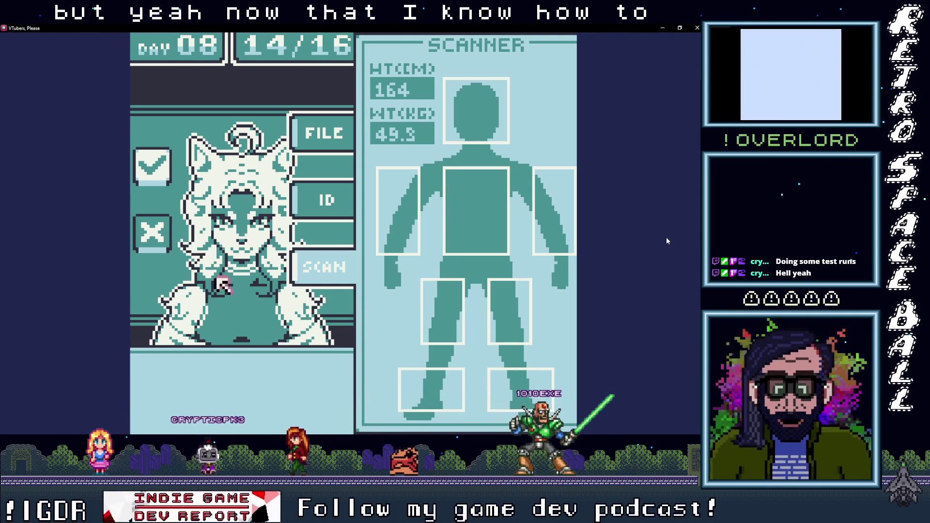
pyautogui.press('space')
pyautogui.press('space')
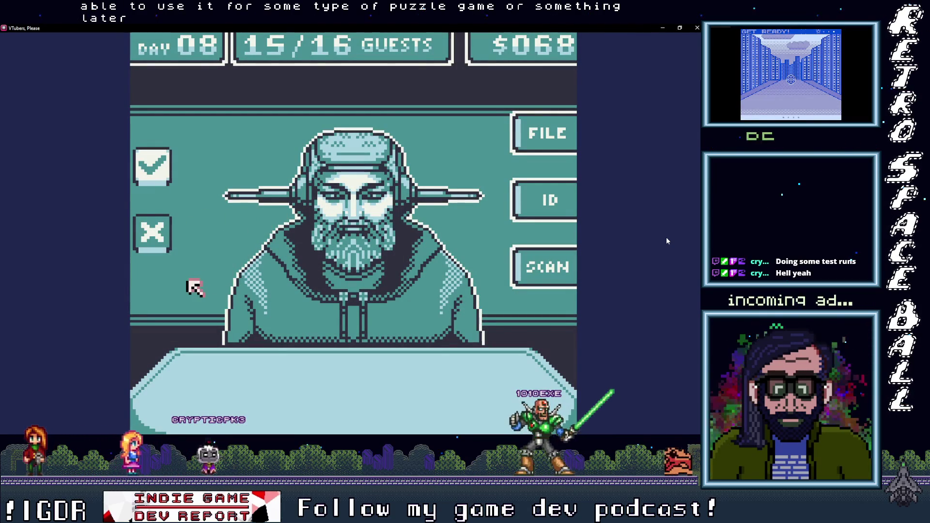
pyautogui.press('space')
pyautogui.press('space')
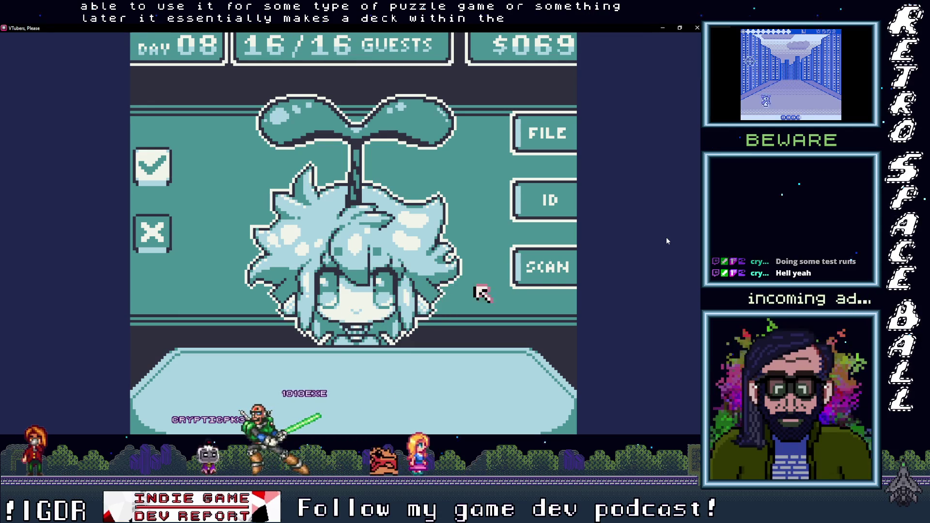
pyautogui.click(550, 269)
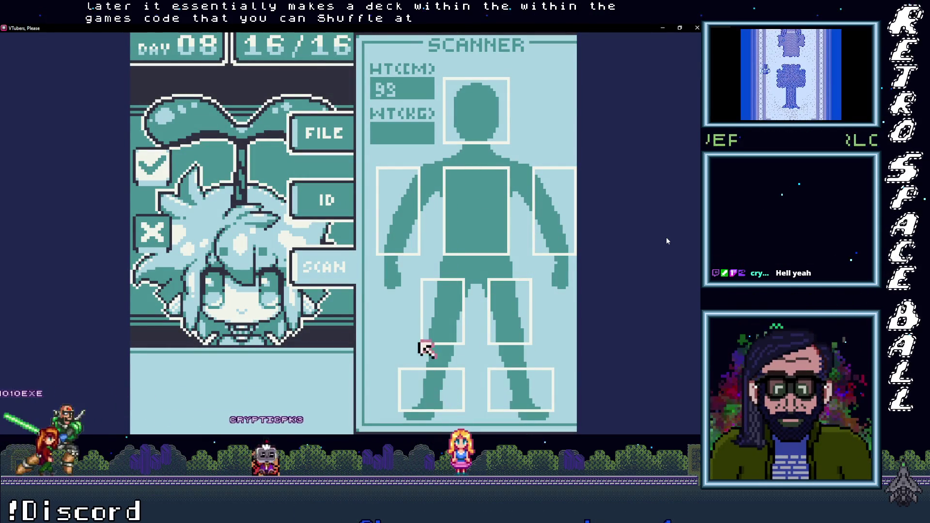
pyautogui.click(154, 169)
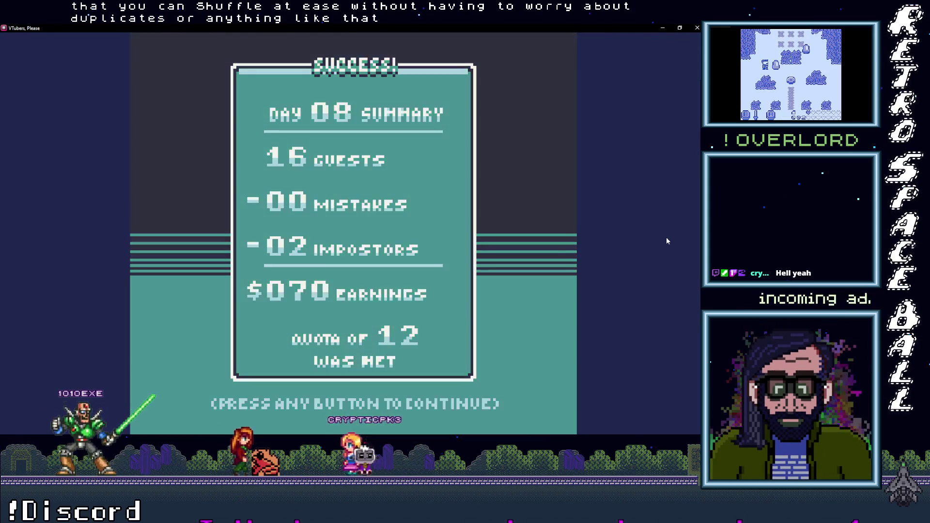
# Step: Move past the Day 08 summary into Day 09 and deny the cat-eared guest
pyautogui.click(666, 241)
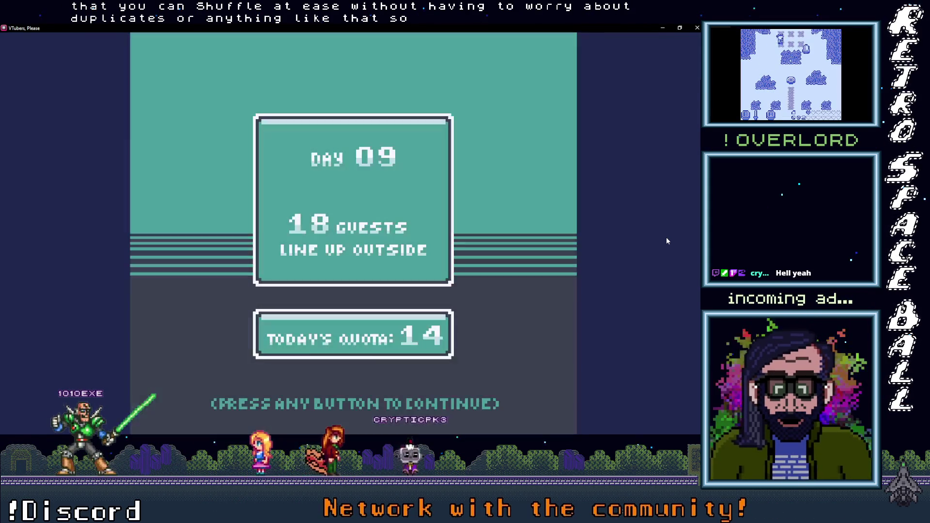
pyautogui.click(667, 241)
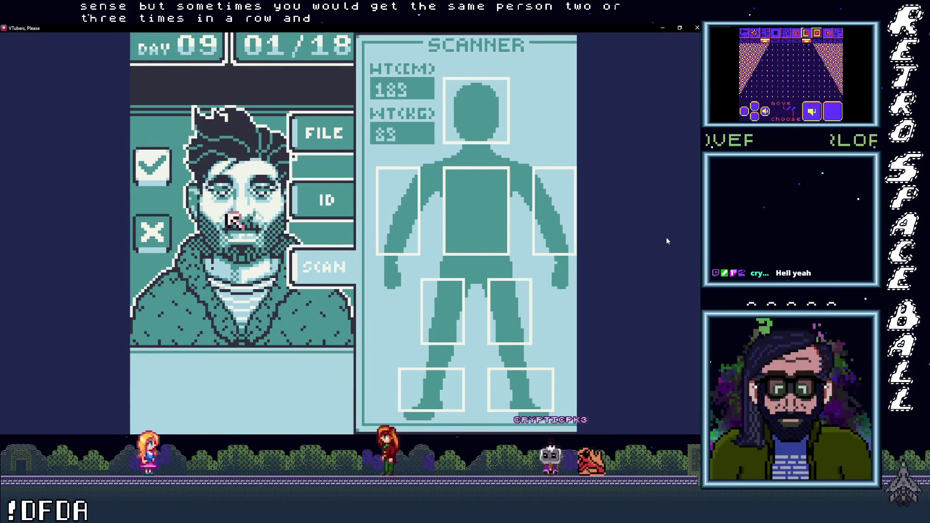
pyautogui.press('Return')
pyautogui.press('Left')
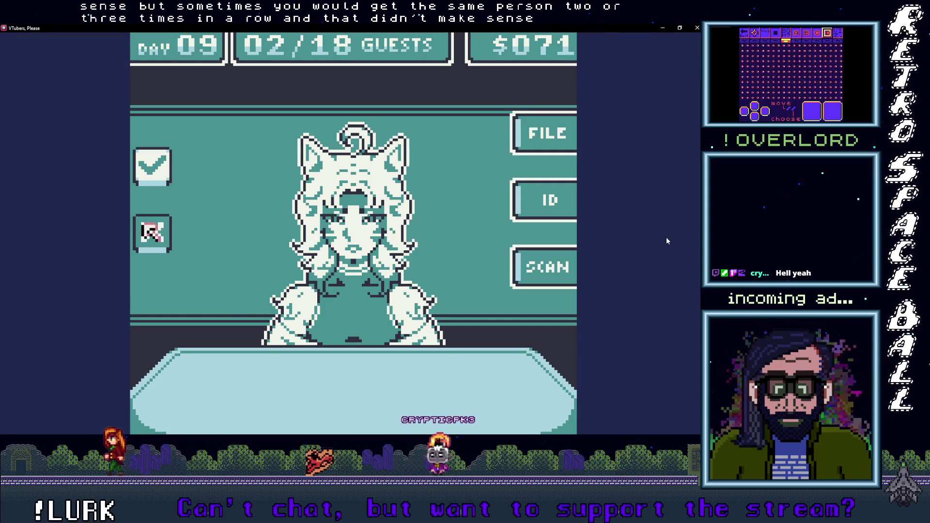
pyautogui.press('Return')
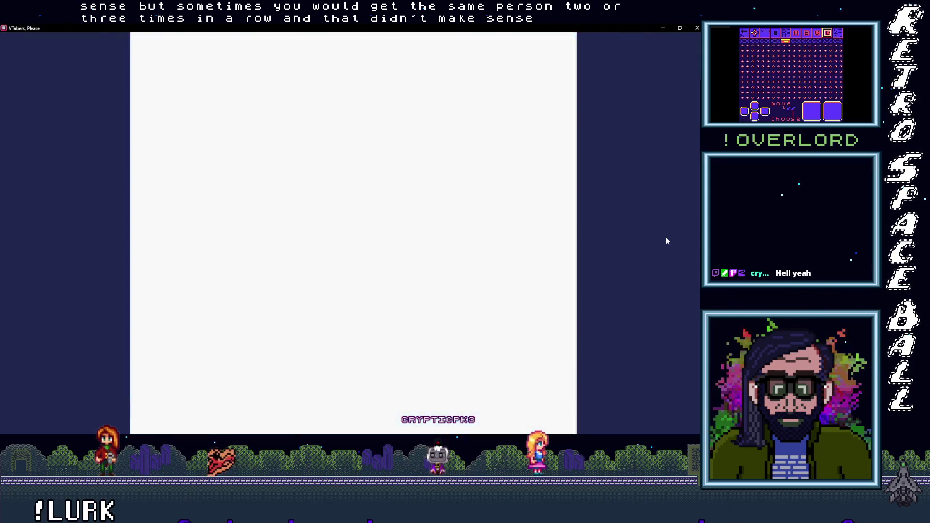
# Step: Deny the sprout-haired and sunglasses guests, then approve the curly-haired guest
pyautogui.press('Return')
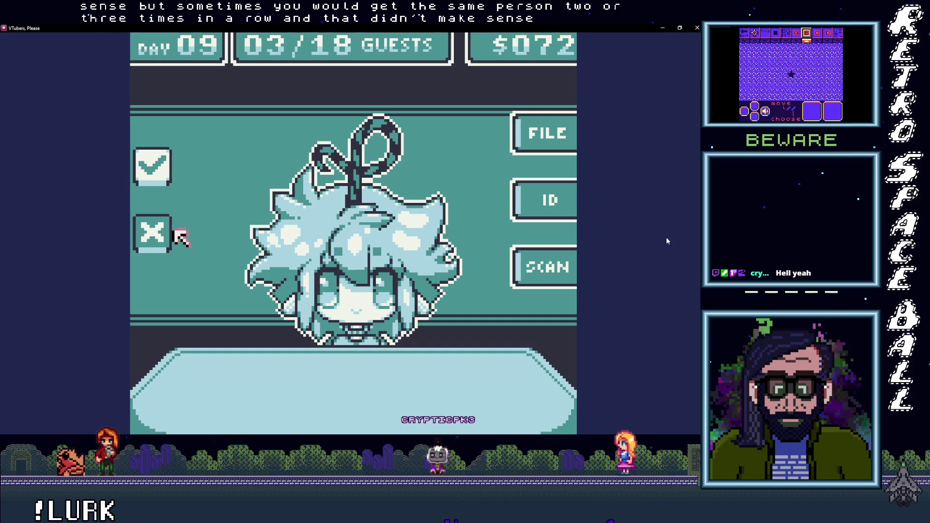
pyautogui.press('Return')
pyautogui.press('Return')
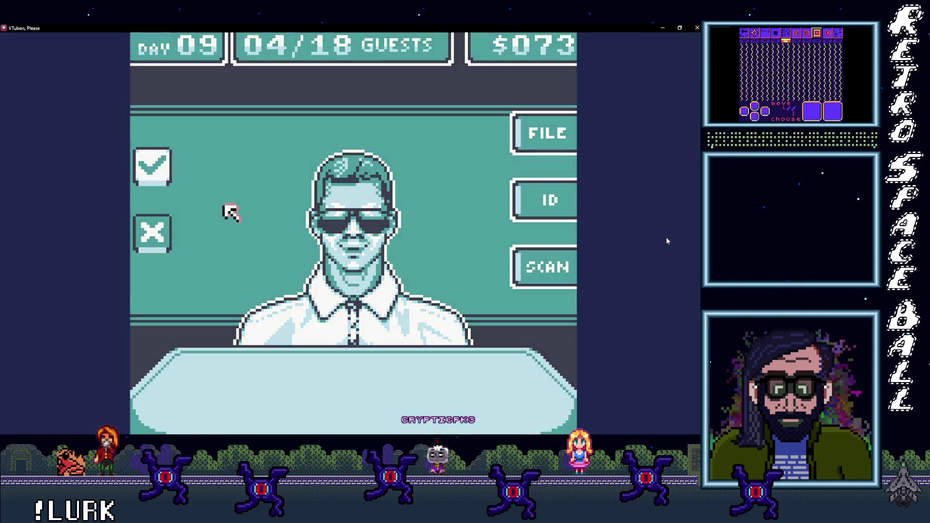
pyautogui.press('Return')
pyautogui.press('Return')
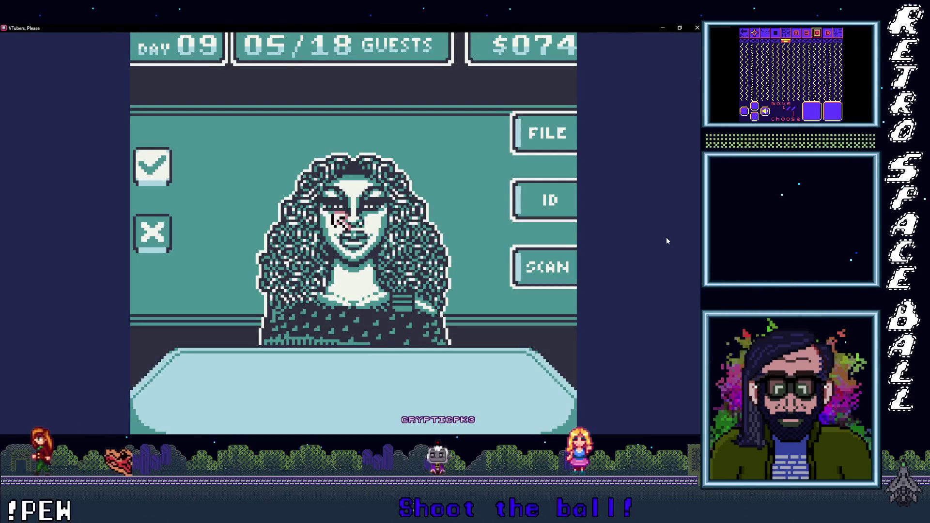
pyautogui.press('Return')
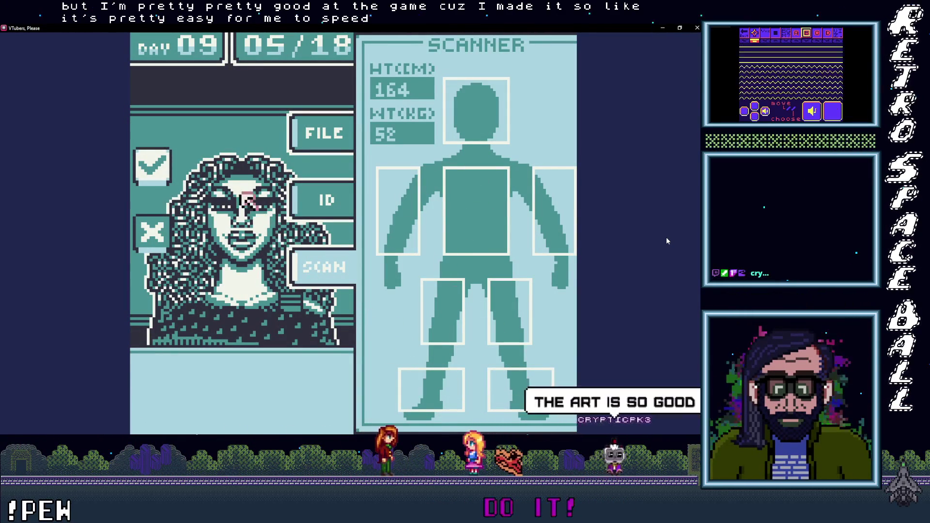
pyautogui.press('Return')
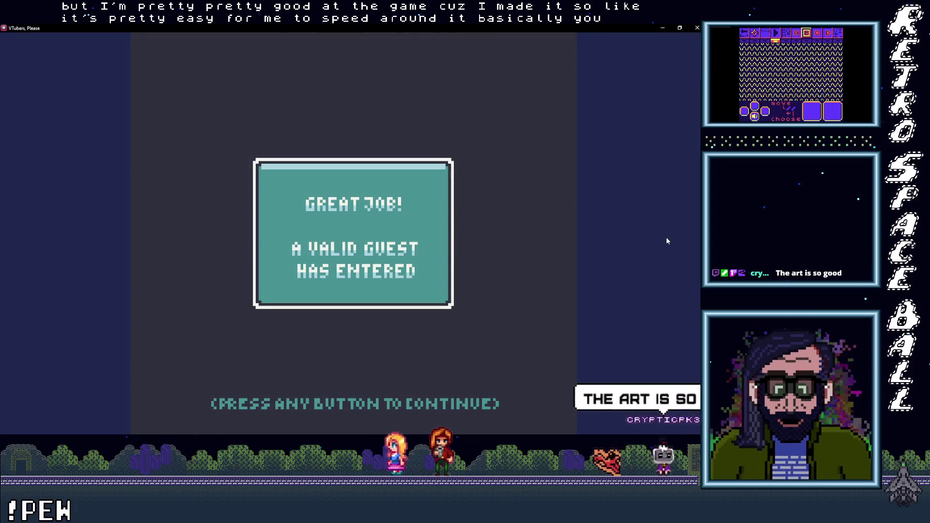
# Step: Scan the fox guest and deny it as an impostor
pyautogui.press('Return')
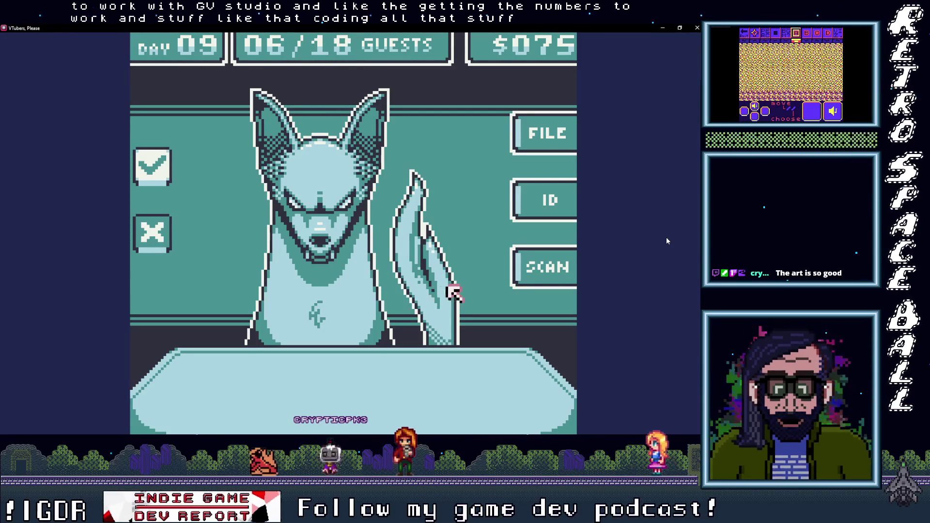
pyautogui.click(550, 270)
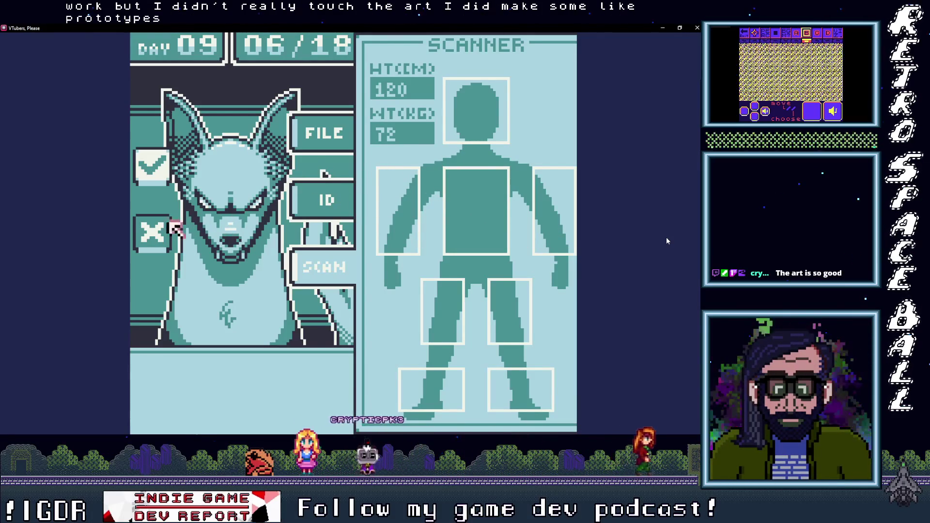
pyautogui.press('x')
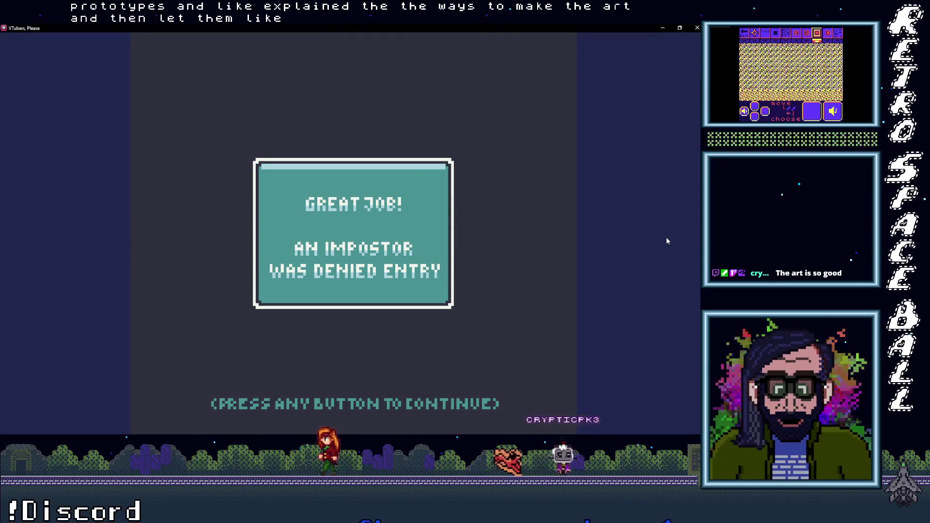
pyautogui.press('space')
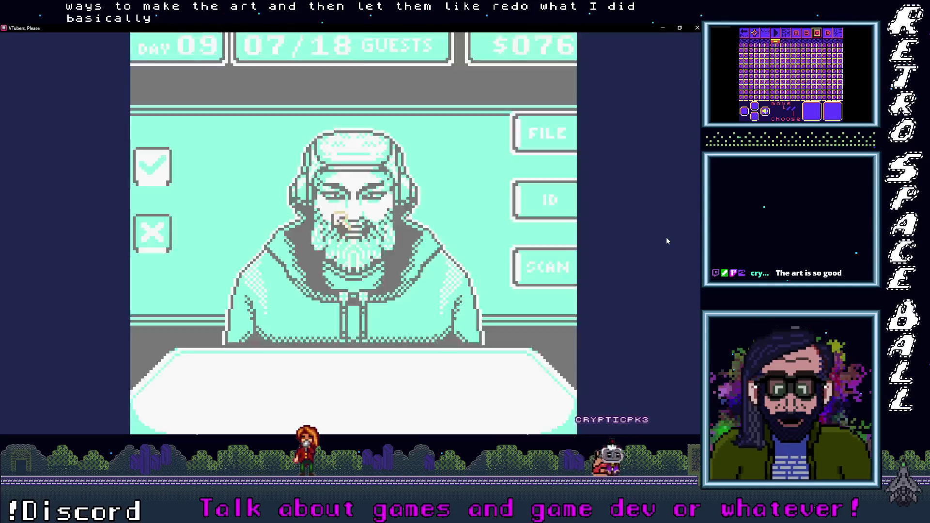
# Step: Scan and approve the hooded bearded and sombrero guests, then scan the cat-eared guest
pyautogui.click(525, 259)
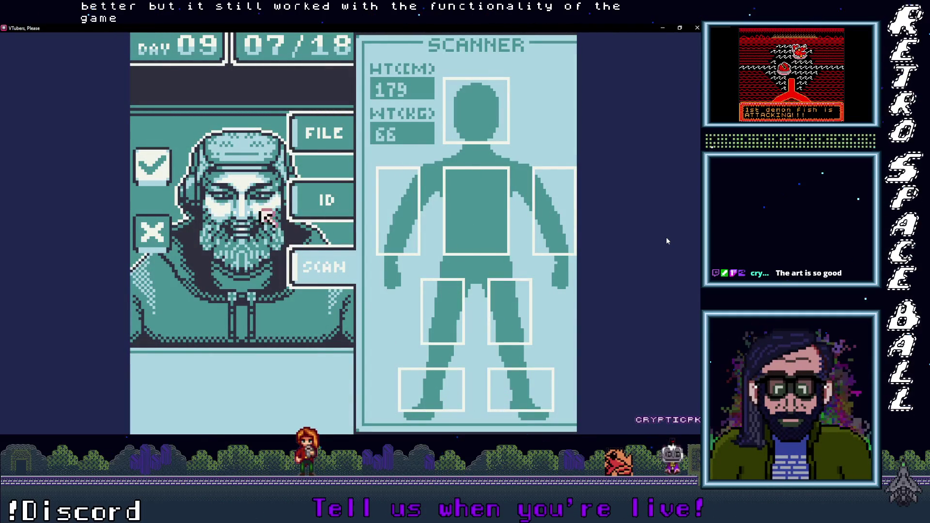
pyautogui.click(152, 167)
pyautogui.press('space')
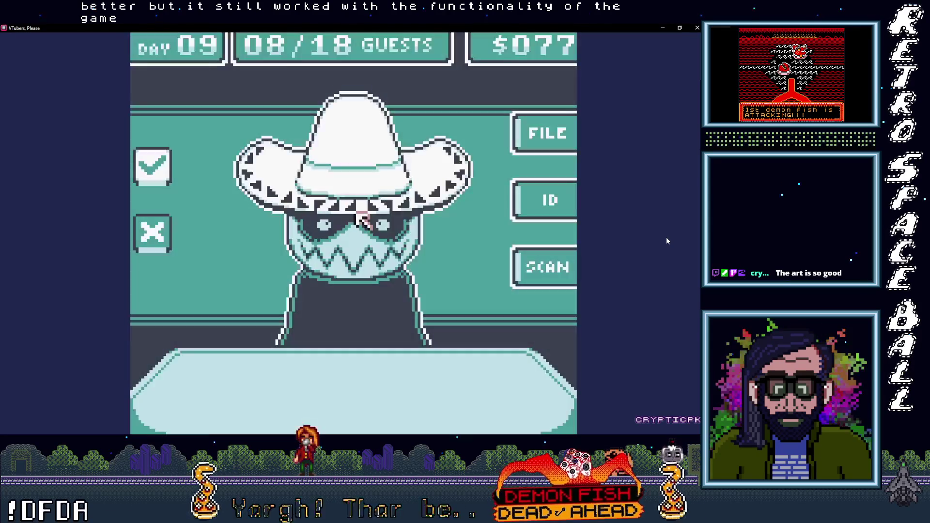
pyautogui.click(533, 264)
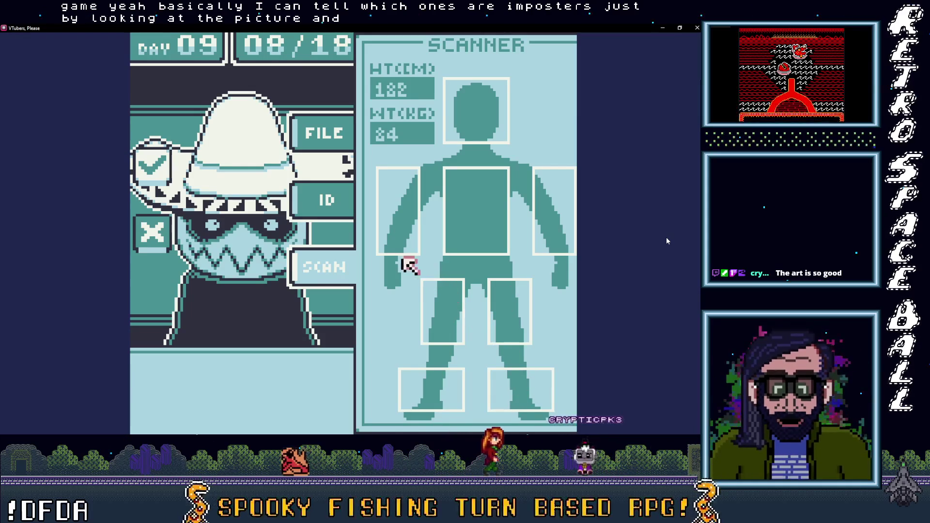
pyautogui.click(332, 266)
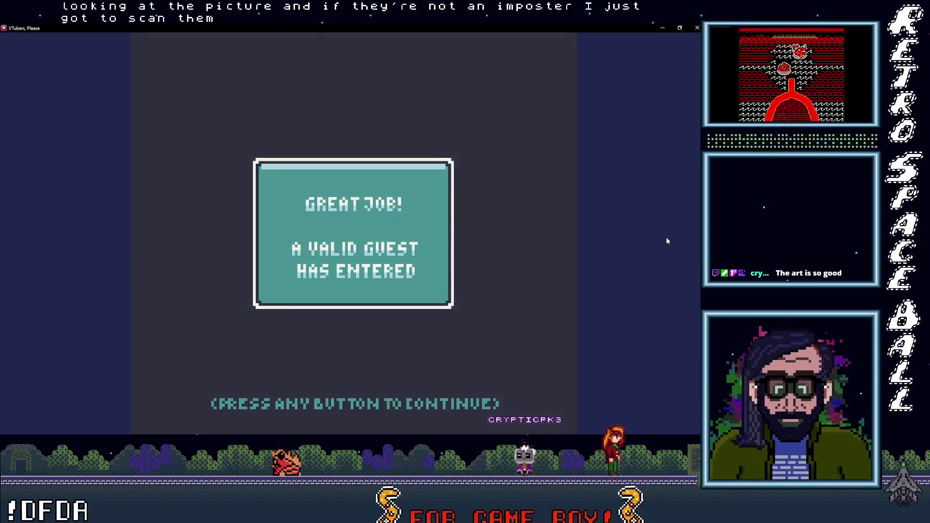
pyautogui.click(379, 260)
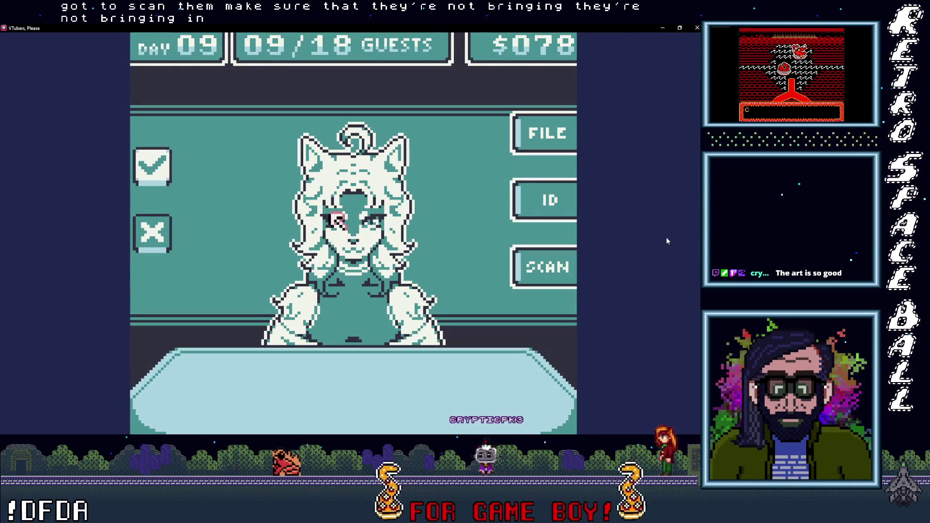
pyautogui.click(544, 266)
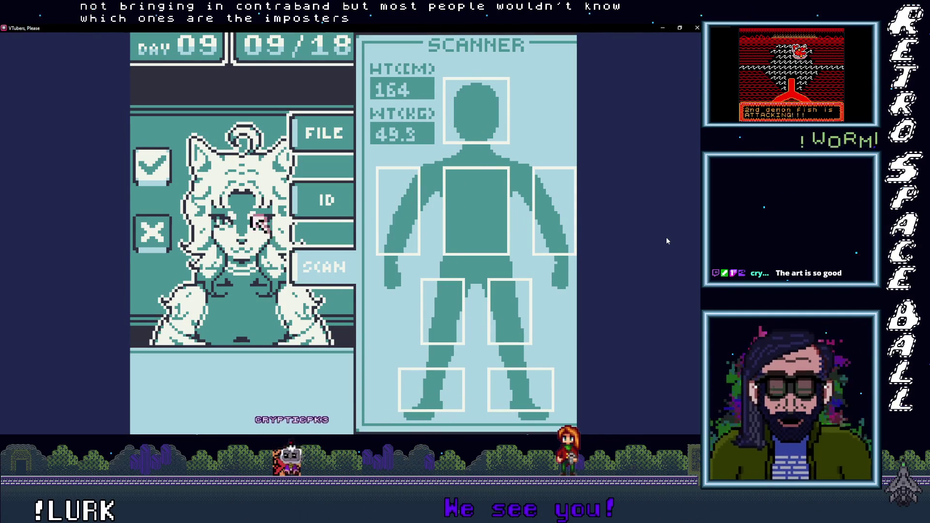
# Step: Check the cat-eared guest's ID, file record and booth A-06 reply, then admit it
pyautogui.click(317, 198)
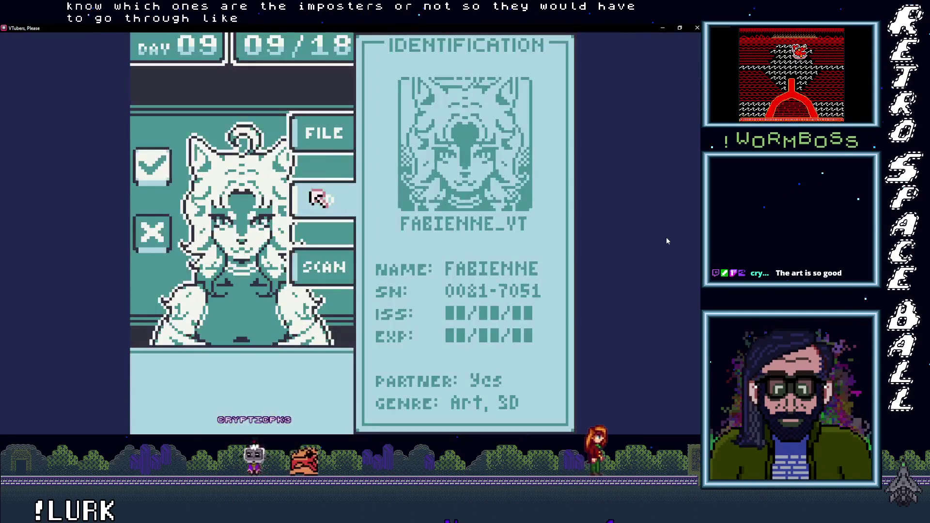
pyautogui.click(312, 130)
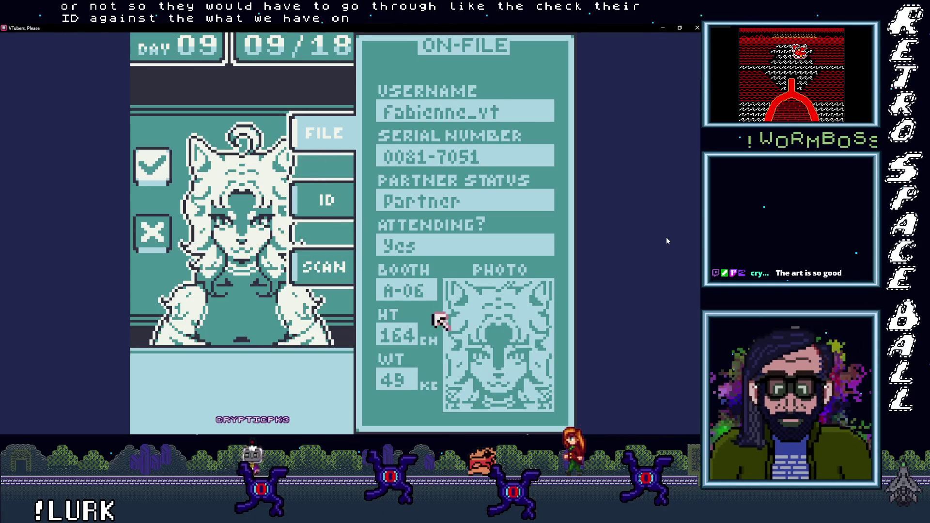
pyautogui.click(323, 134)
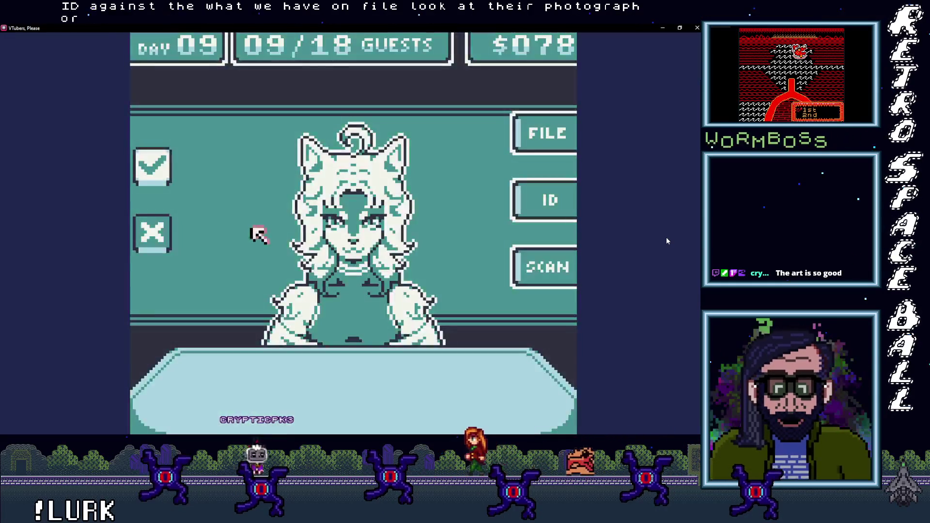
pyautogui.click(356, 225)
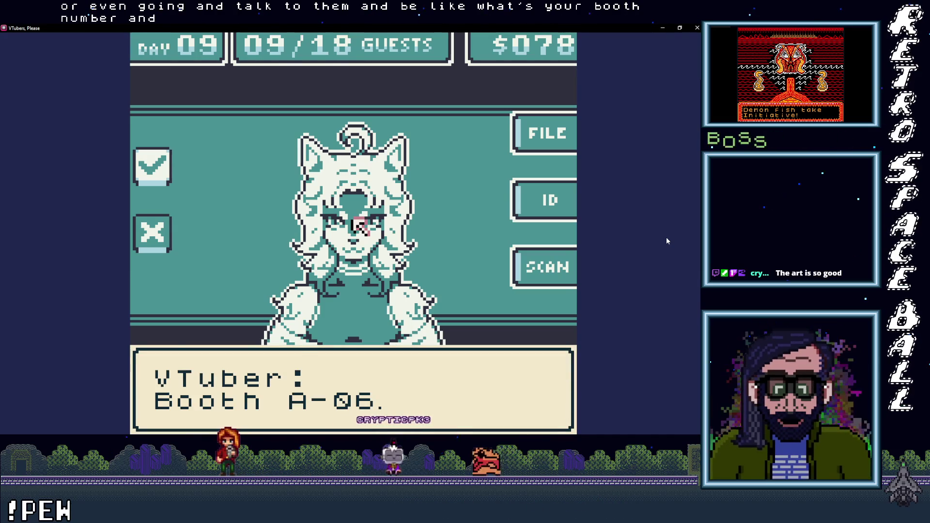
pyautogui.click(358, 225)
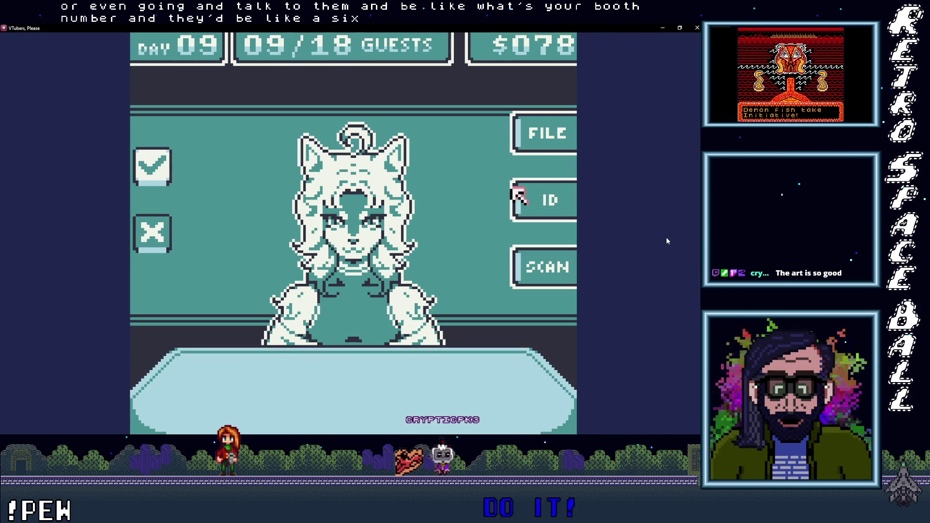
pyautogui.click(556, 133)
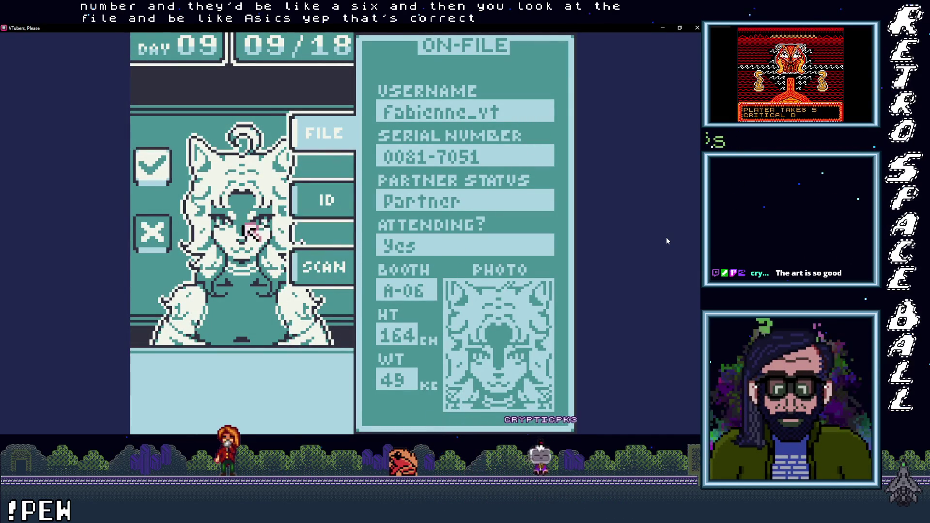
pyautogui.click(144, 167)
pyautogui.click(339, 220)
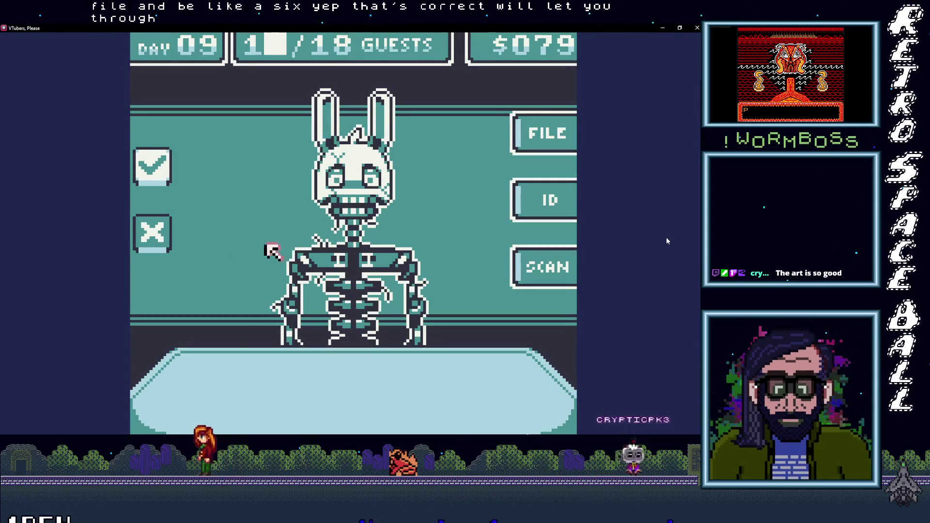
# Step: Check KILLERBUNNY's ID, missing file record and scan, then deny the bunny as an impostor
pyautogui.click(545, 201)
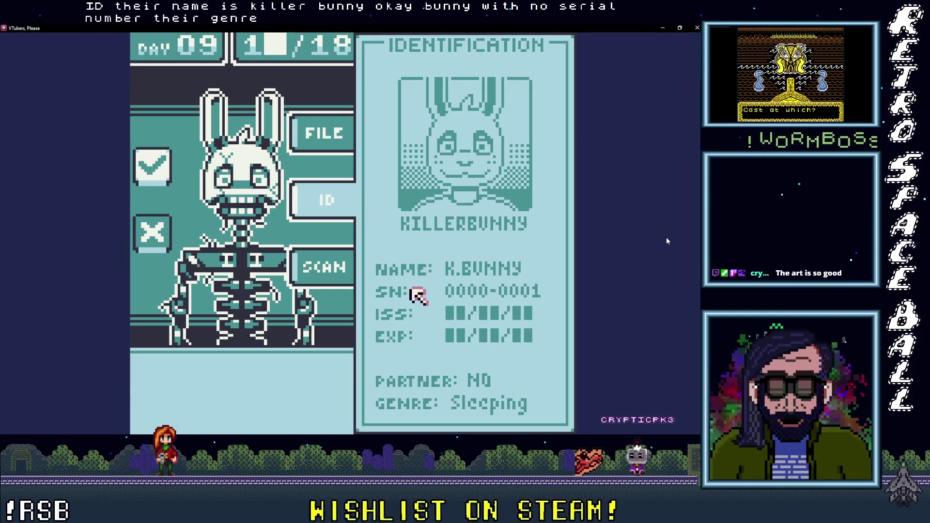
pyautogui.click(320, 134)
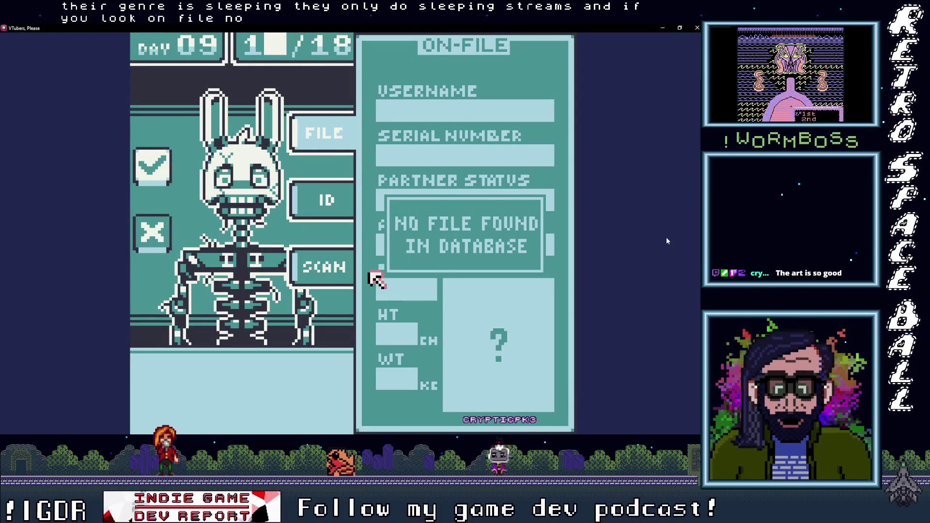
pyautogui.click(331, 270)
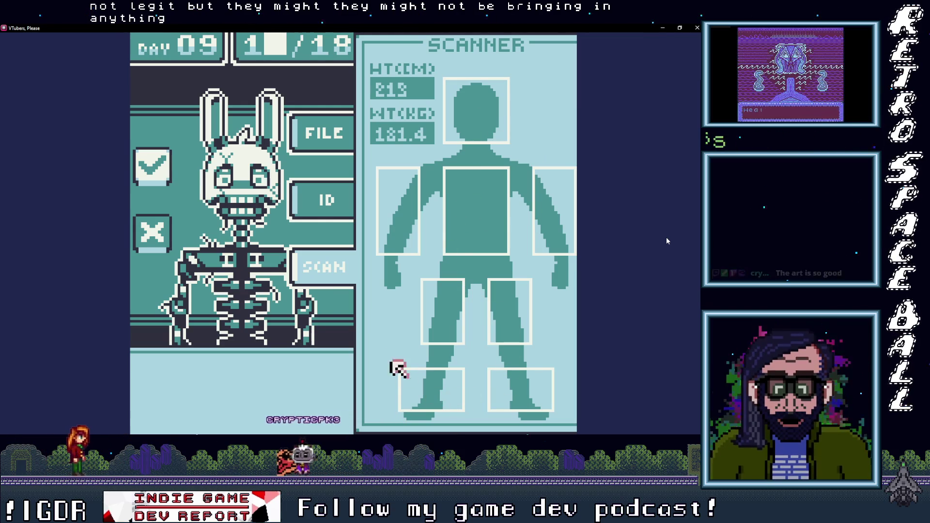
pyautogui.click(320, 199)
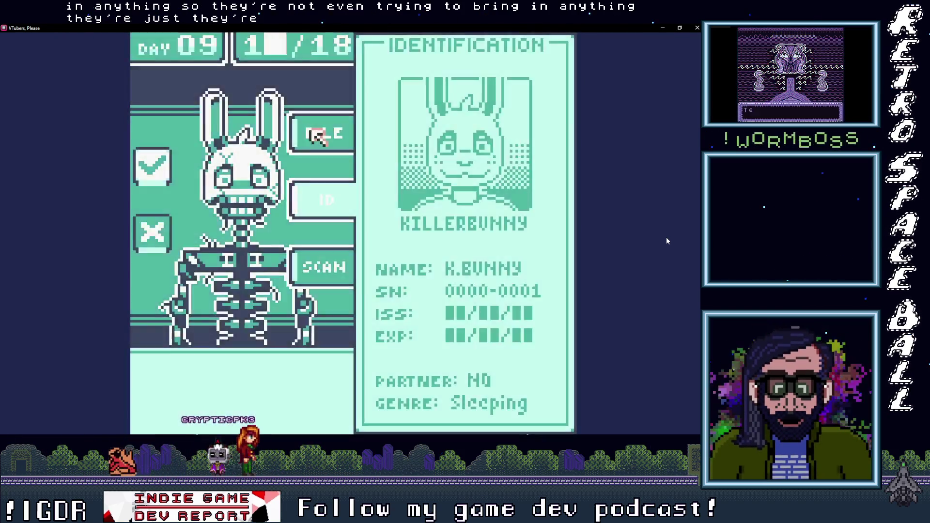
pyautogui.click(317, 136)
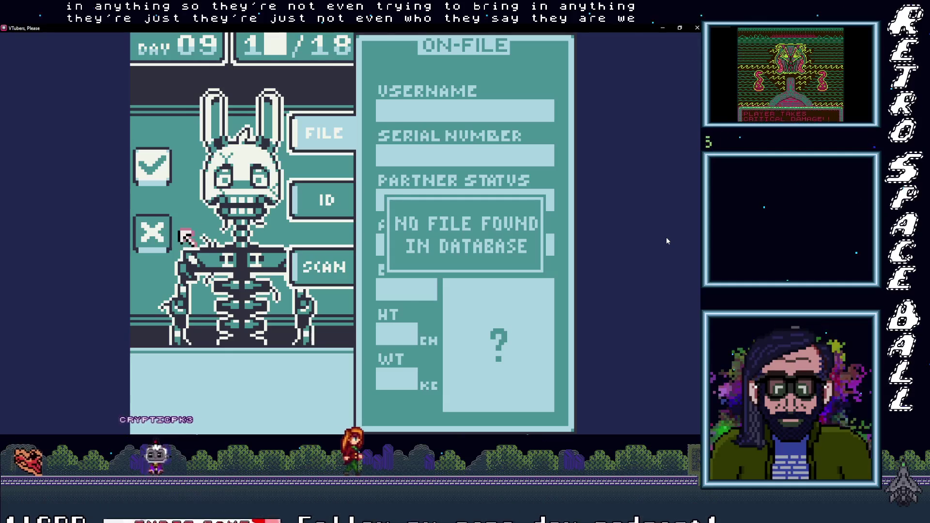
pyautogui.click(157, 232)
pyautogui.click(339, 220)
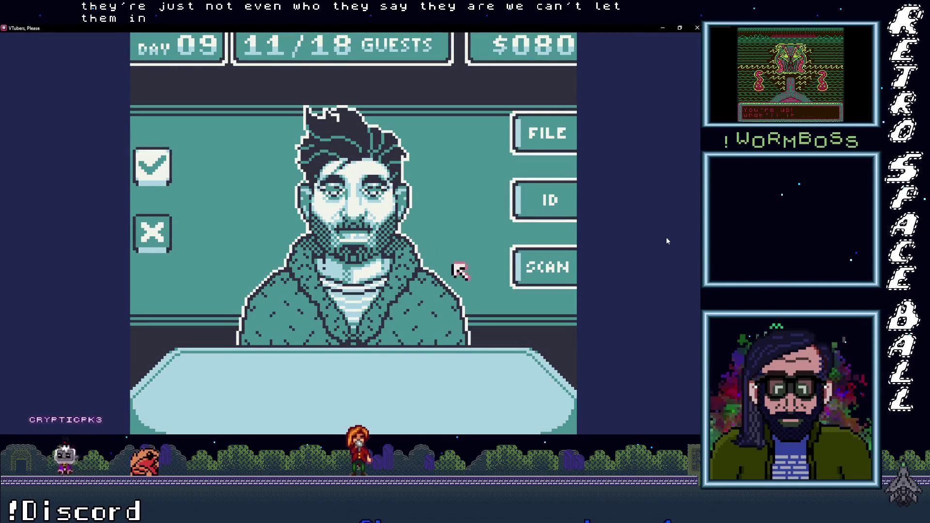
# Step: Scan and deny the bearded guest, then deny the cat-eared guest and another impostor
pyautogui.click(535, 265)
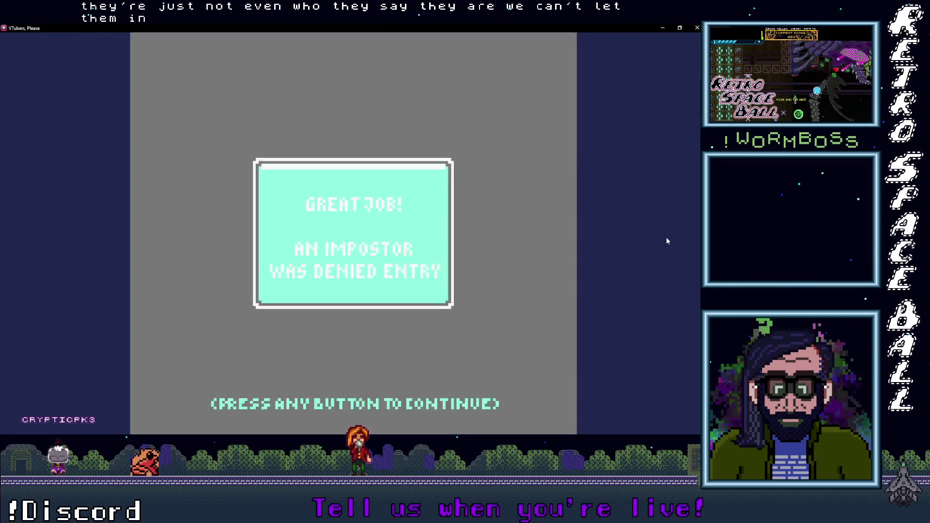
pyautogui.click(339, 219)
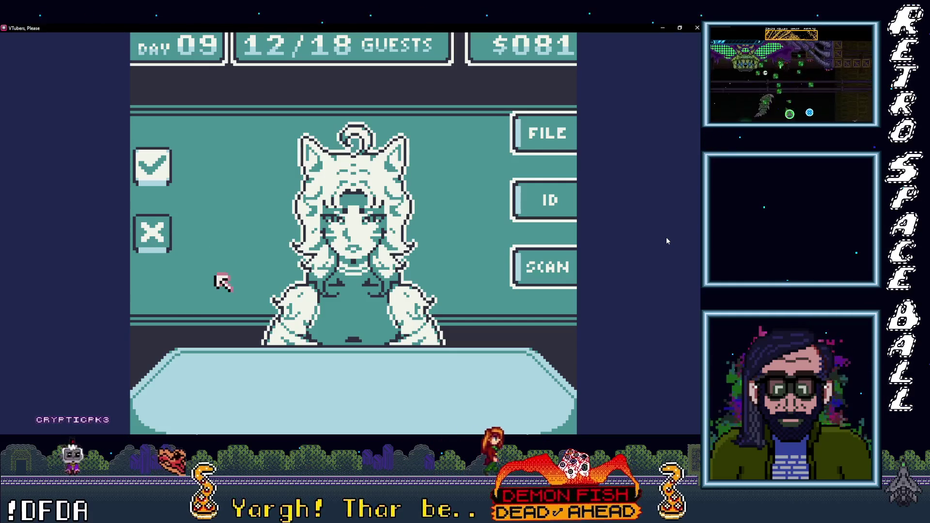
pyautogui.click(152, 232)
pyautogui.click(339, 219)
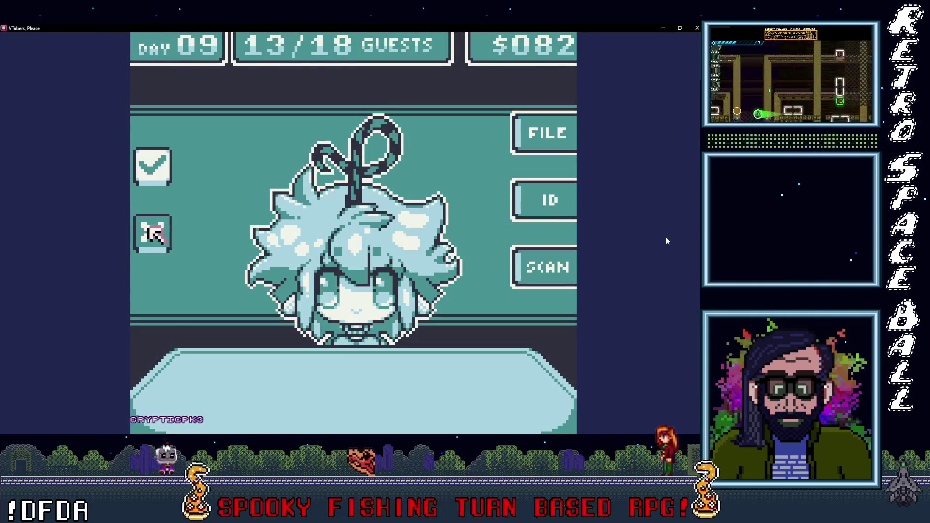
pyautogui.press('x')
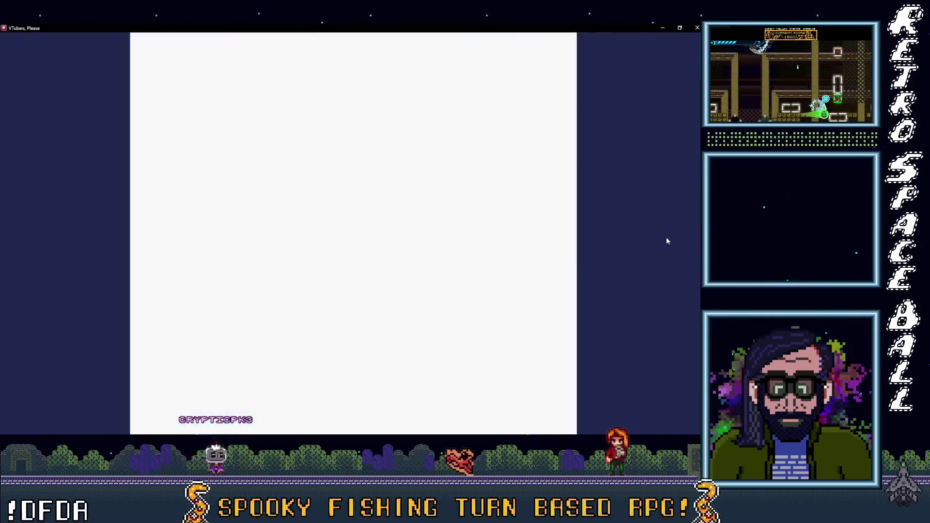
pyautogui.click(339, 219)
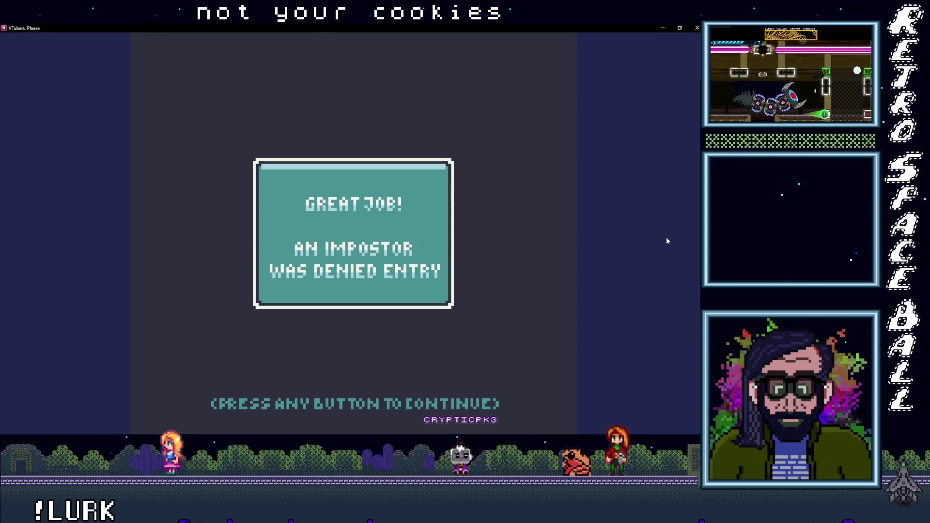
pyautogui.press('space')
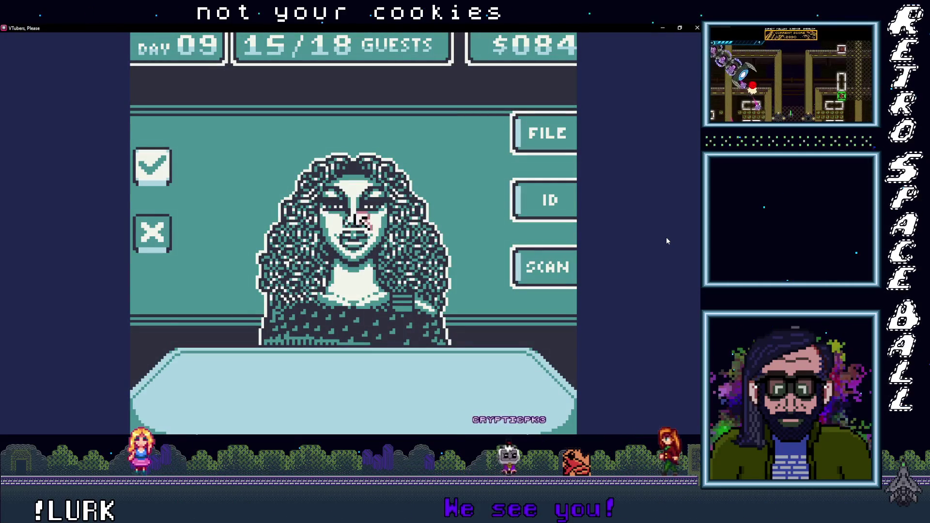
# Step: Scan and deny the curly-haired impostor, then scan and admit the fox guest
pyautogui.click(507, 268)
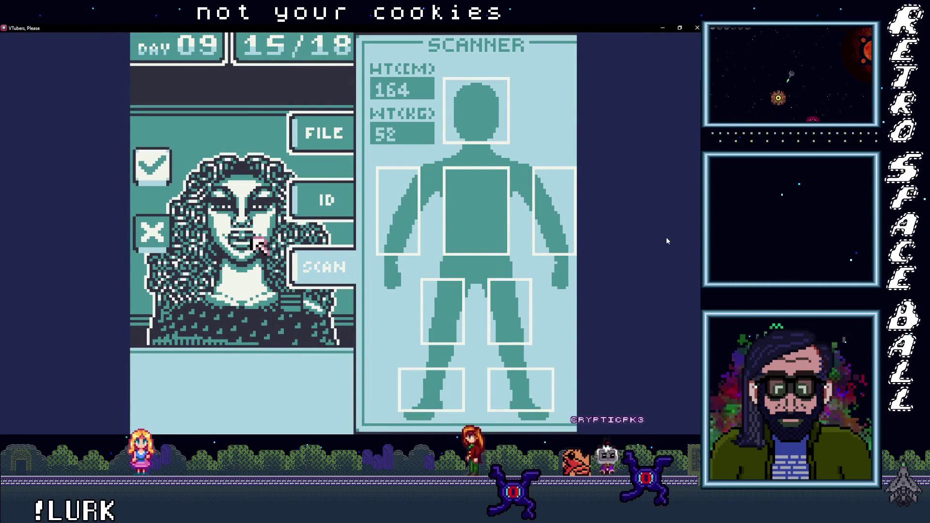
pyautogui.click(147, 239)
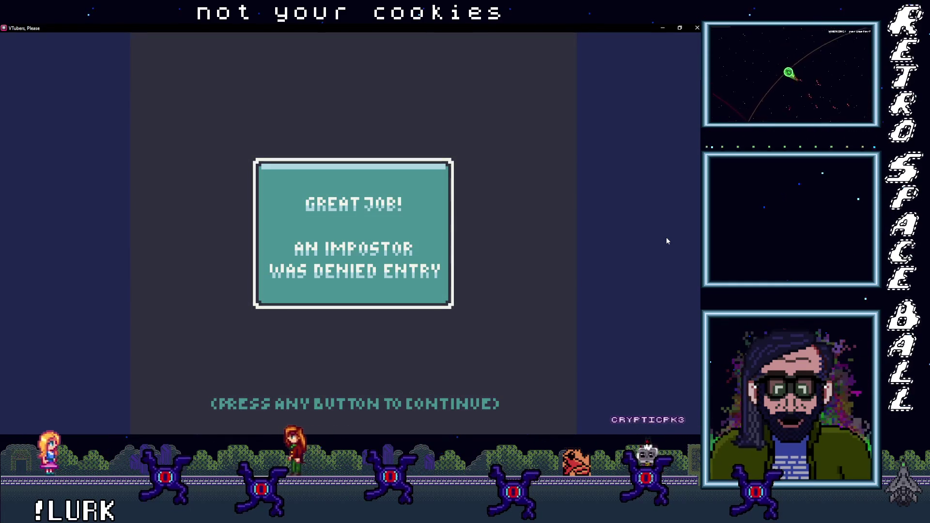
pyautogui.click(371, 224)
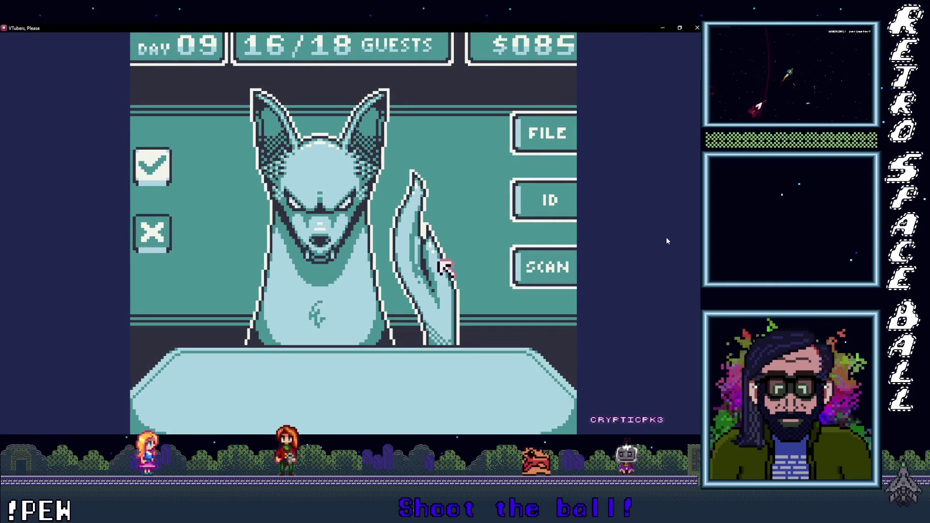
pyautogui.click(524, 266)
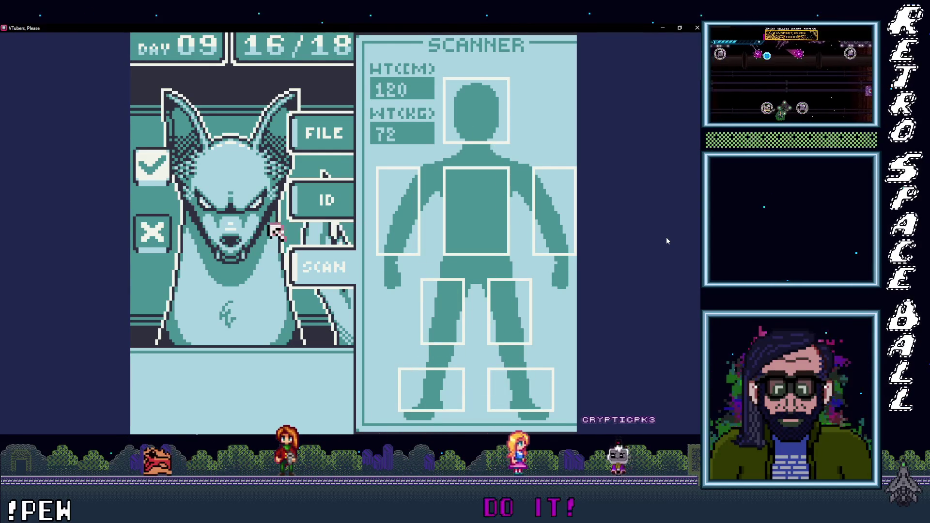
pyautogui.click(151, 177)
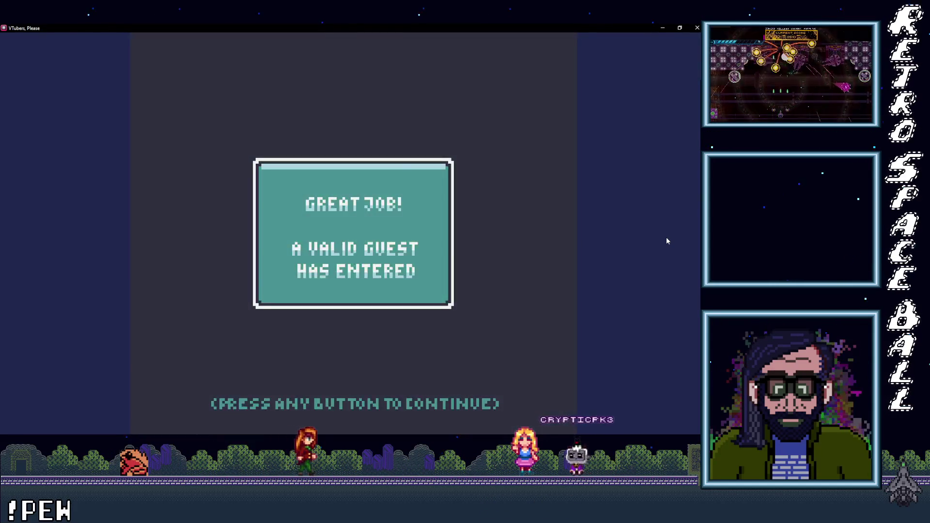
pyautogui.click(339, 220)
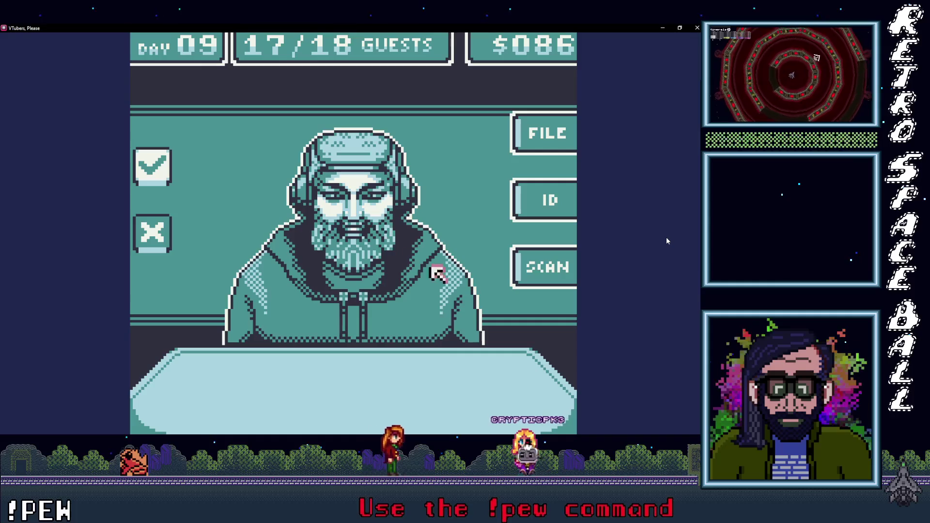
# Step: Scan and admit the hooded guest, then scan the sombrero guest
pyautogui.click(511, 269)
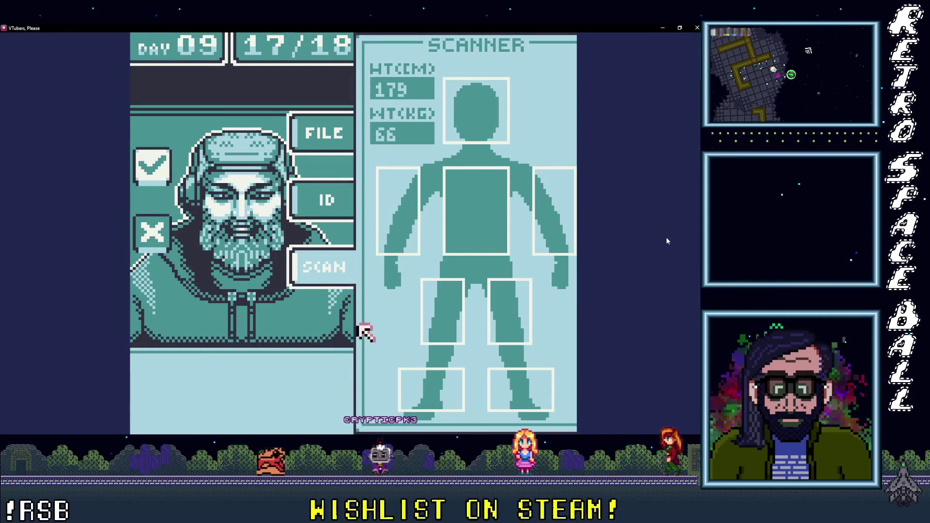
pyautogui.click(164, 175)
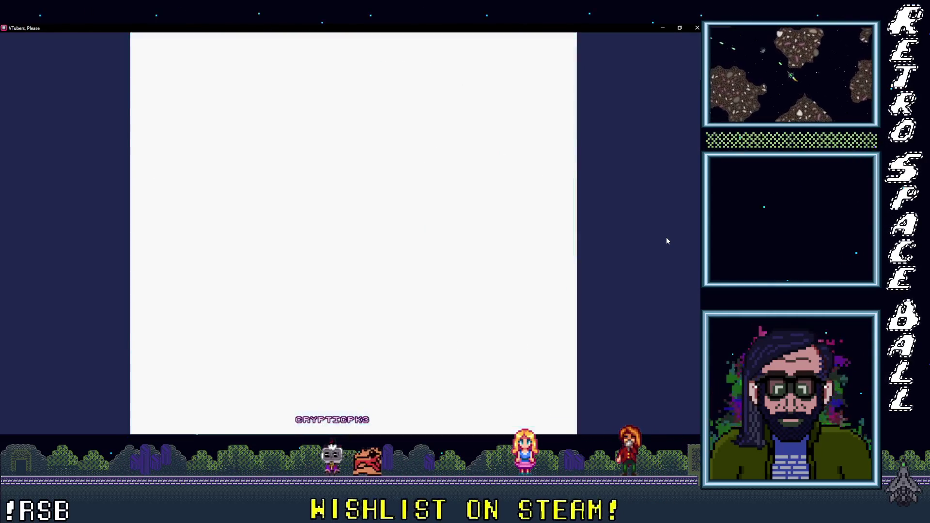
pyautogui.click(339, 219)
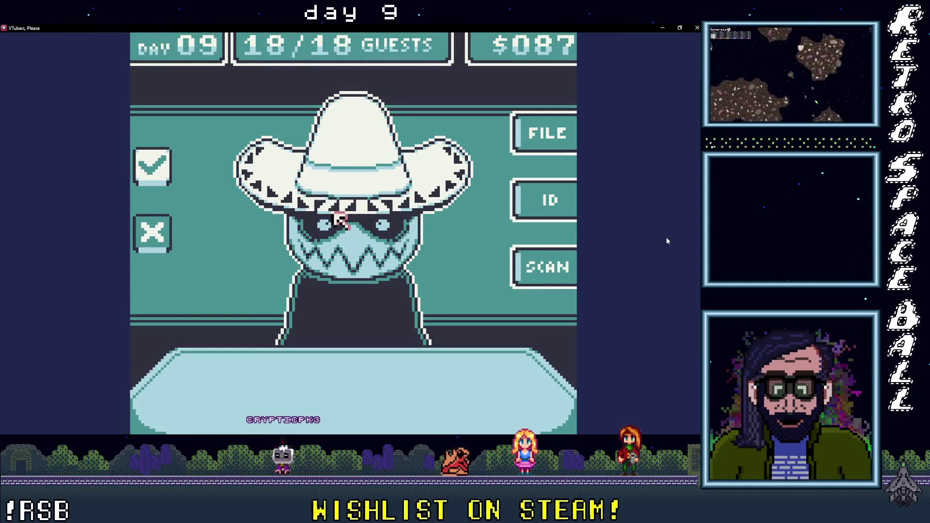
pyautogui.click(528, 266)
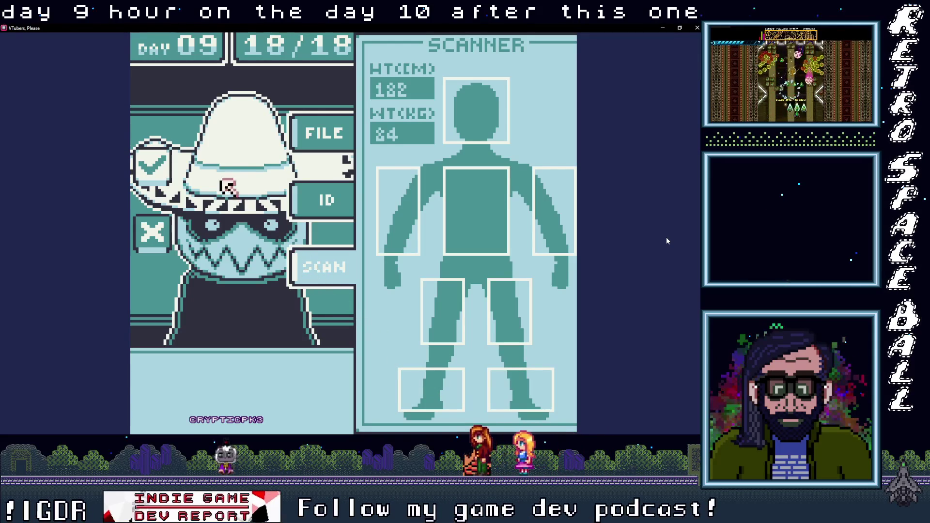
# Step: Admit the sombrero guest and move through the Day 09 summary into Day 10
pyautogui.press('z')
pyautogui.press('z')
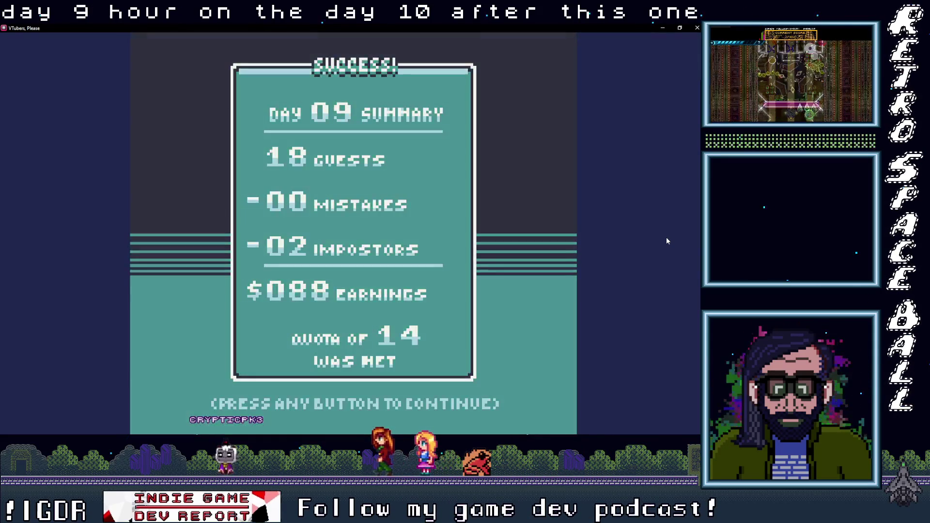
pyautogui.press('z')
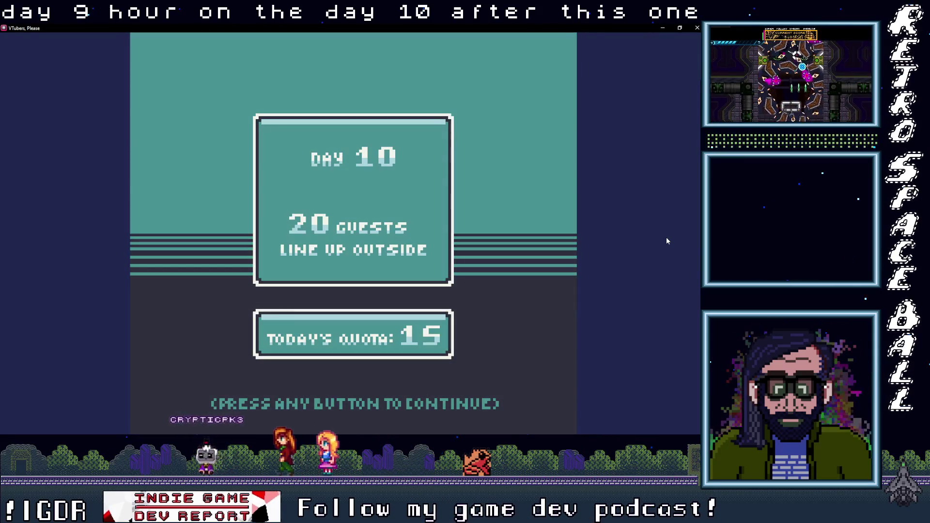
pyautogui.press('z')
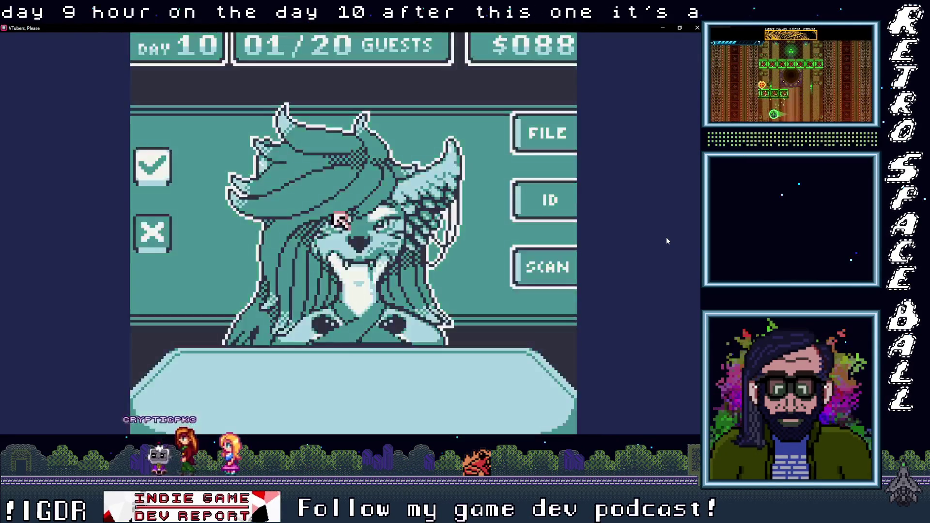
pyautogui.press('Right')
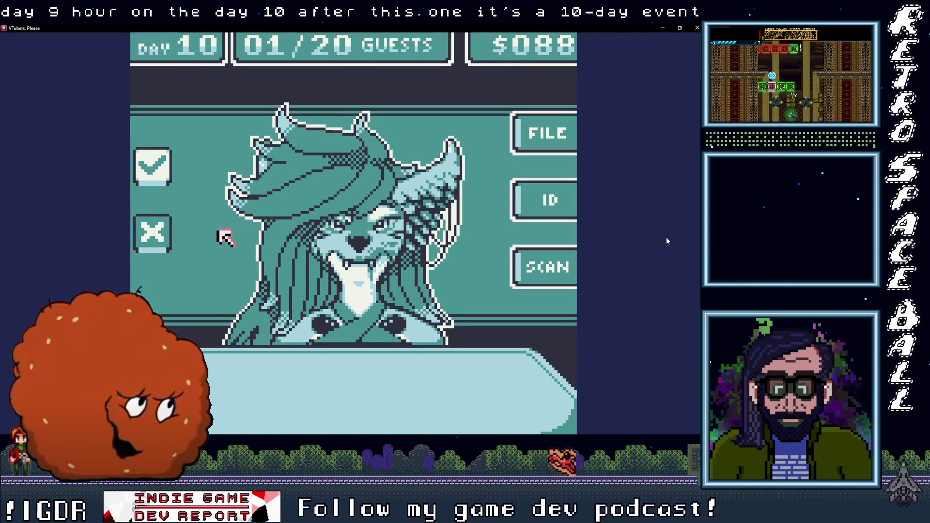
# Step: Deny the first Day 10 guest, the sunglasses guest and the skeleton guest as impostors
pyautogui.press('z')
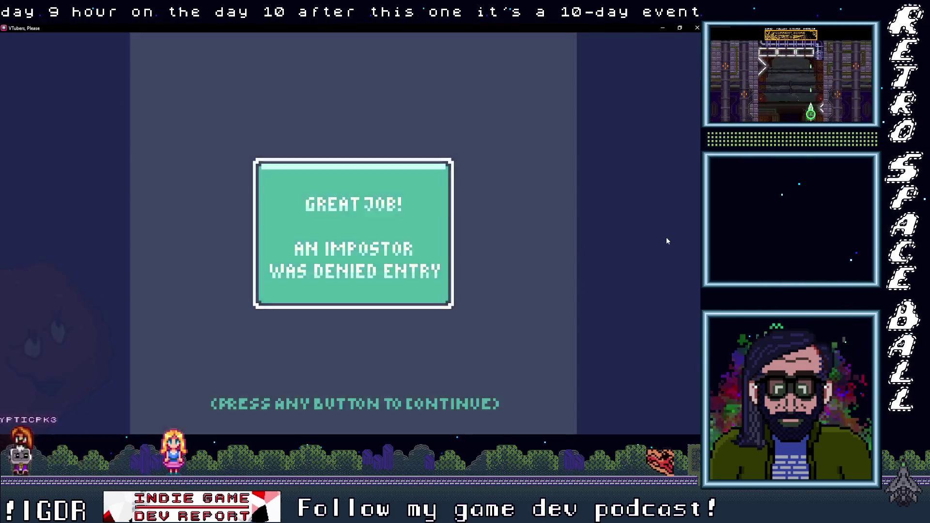
pyautogui.press('z')
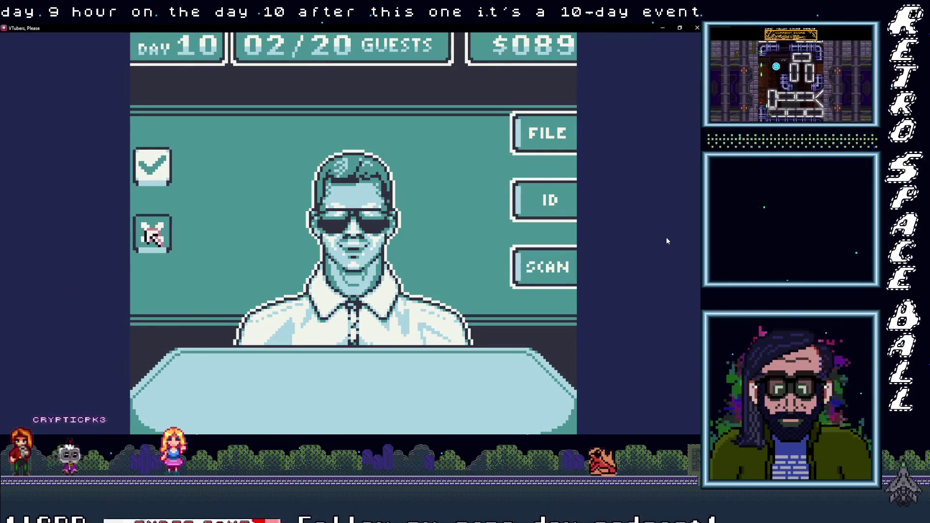
pyautogui.press('z')
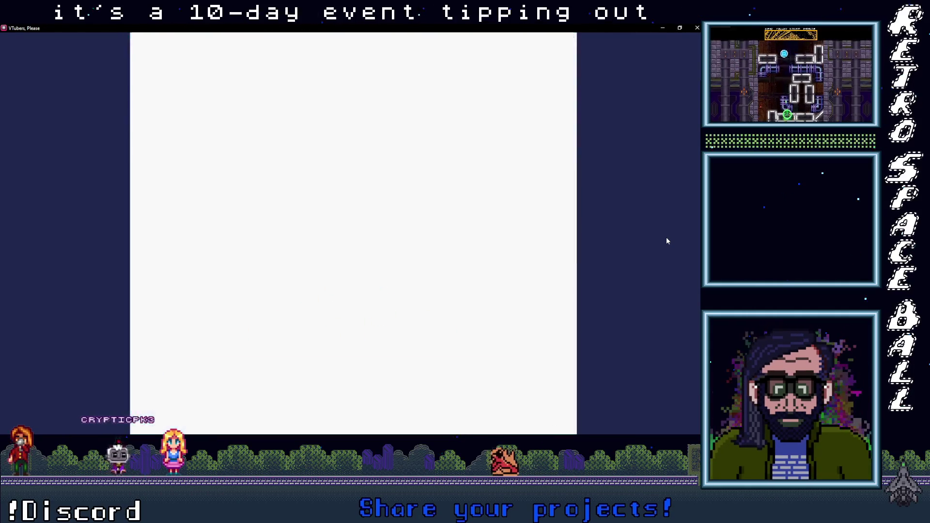
pyautogui.press('z')
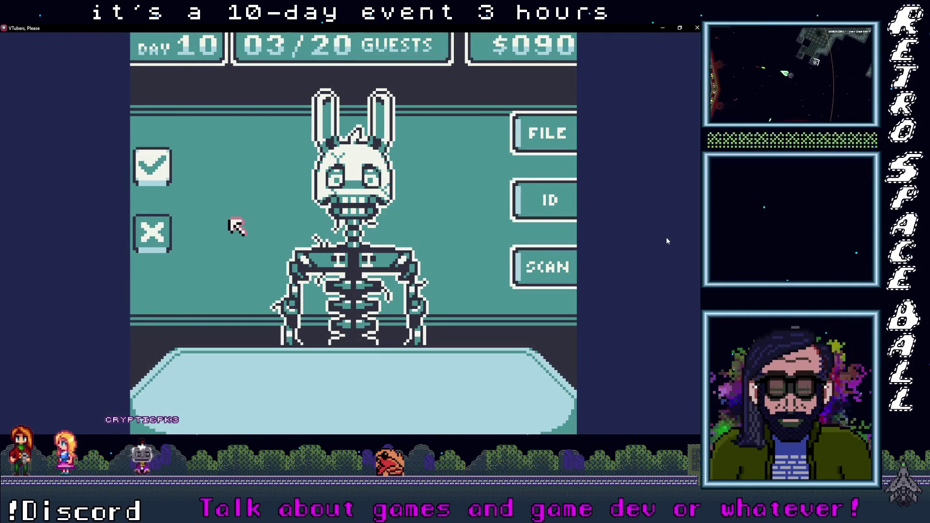
pyautogui.press('z')
pyautogui.press('z')
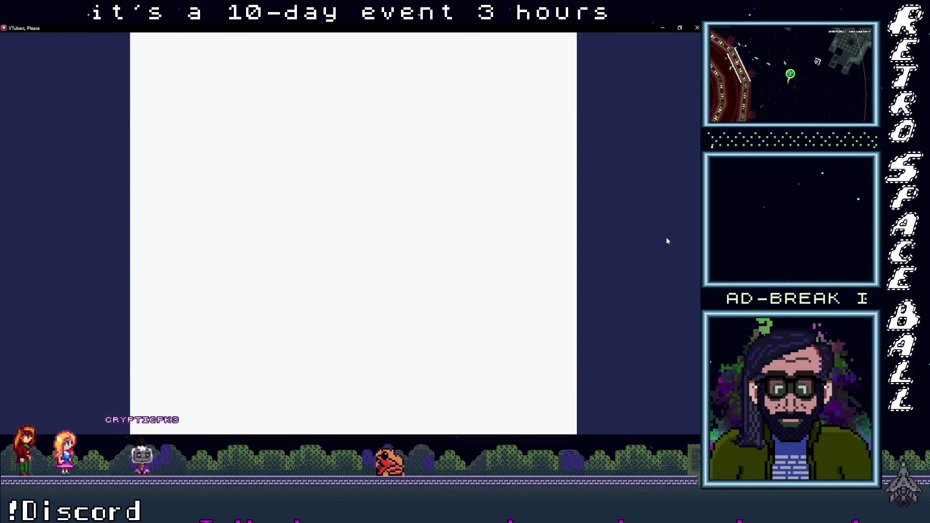
# Step: Scan and admit the fox guest, then deny the curly-haired impostor
pyautogui.click(552, 266)
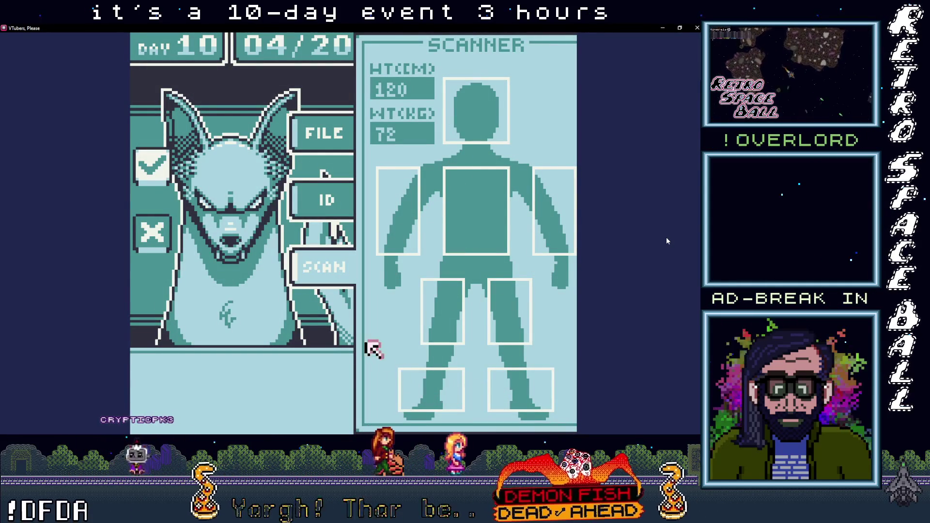
pyautogui.click(152, 165)
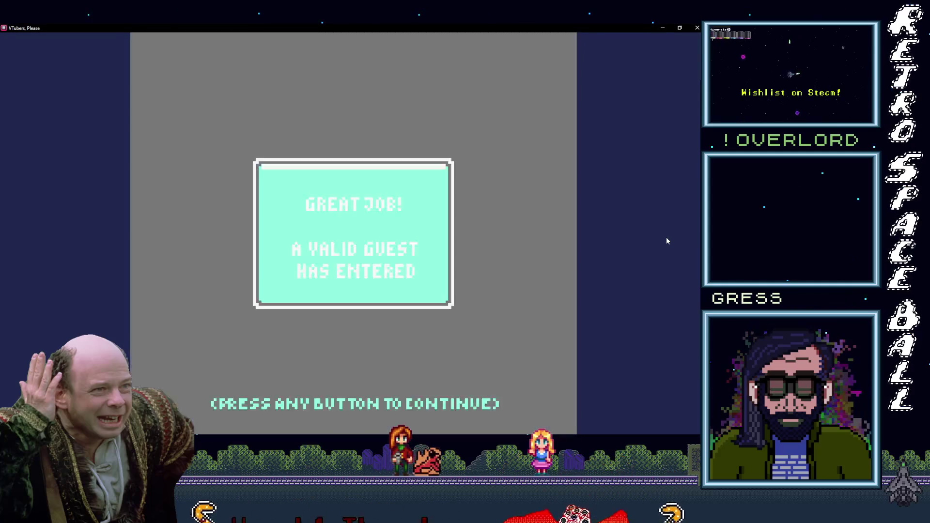
pyautogui.click(338, 219)
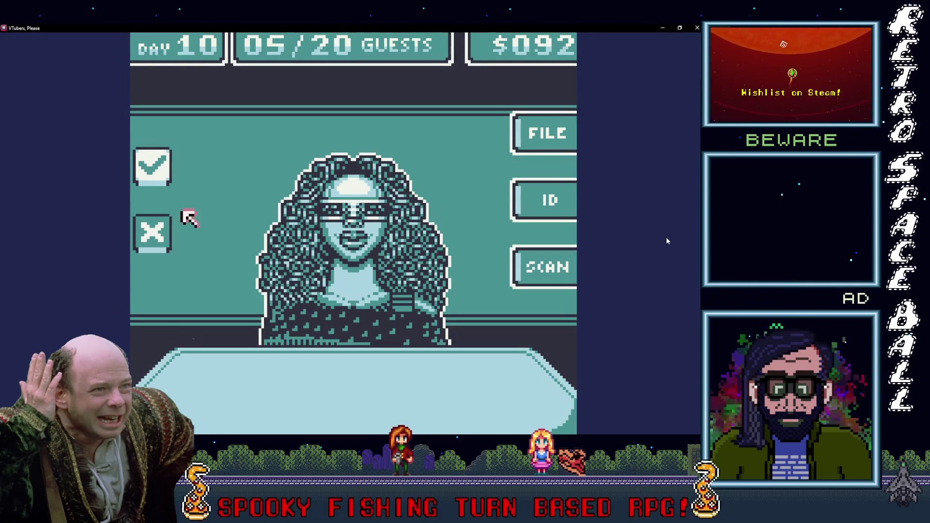
pyautogui.click(151, 232)
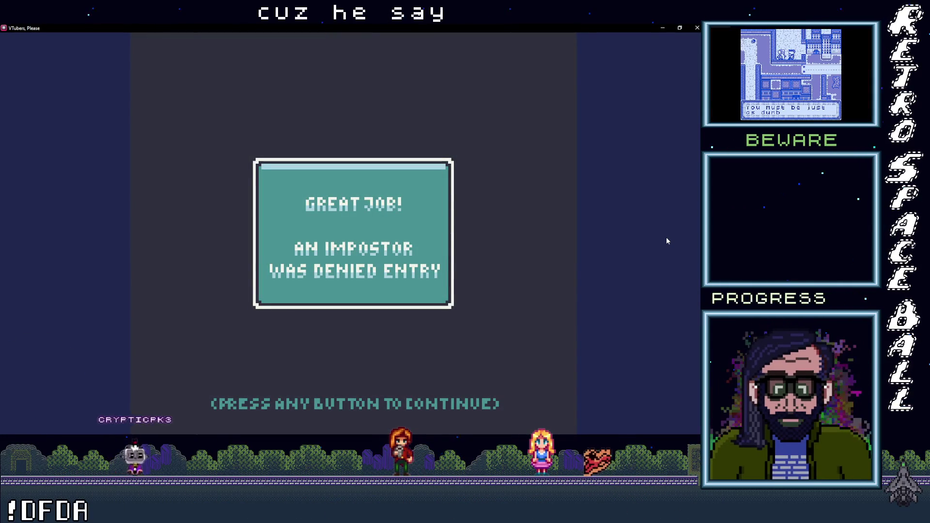
# Step: Call the white-haired guest and start its body scan, checking the head and torso
pyautogui.press('z')
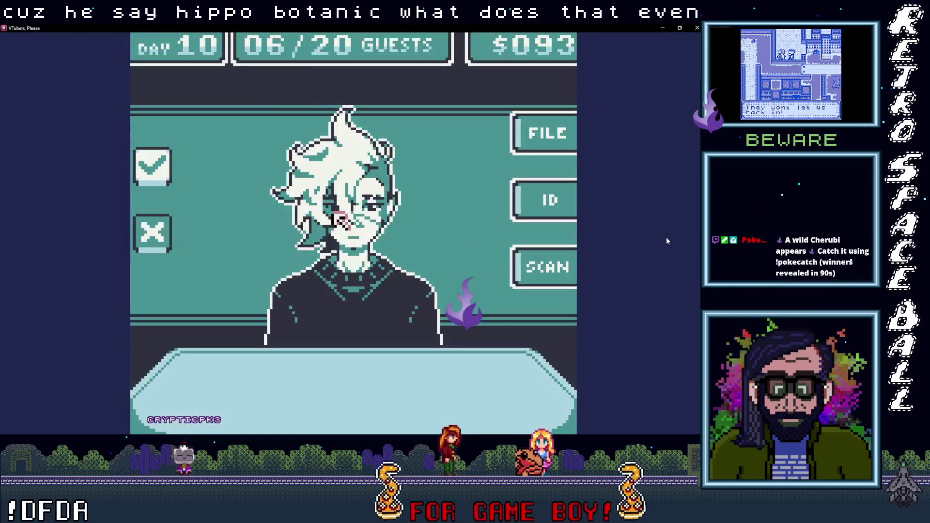
pyautogui.press('Right')
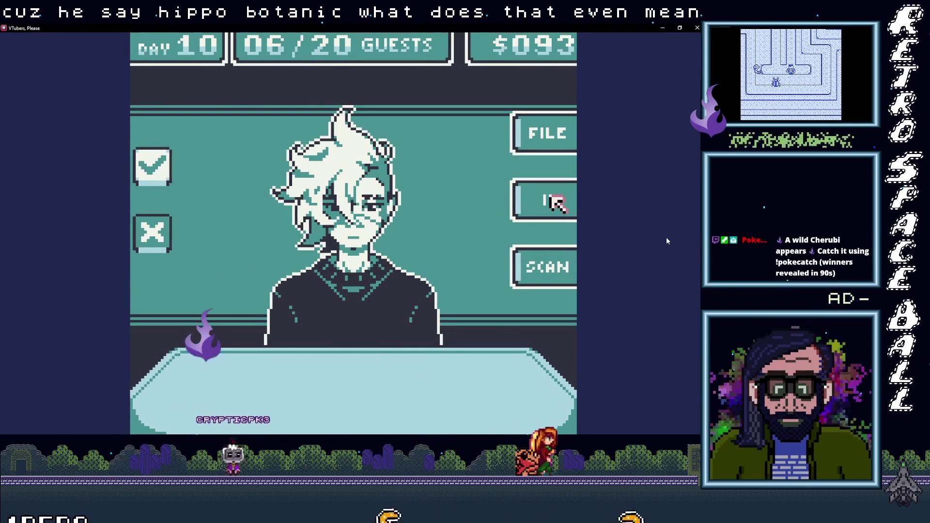
pyautogui.press('Down')
pyautogui.press('z')
pyautogui.press('Left')
pyautogui.press('Left')
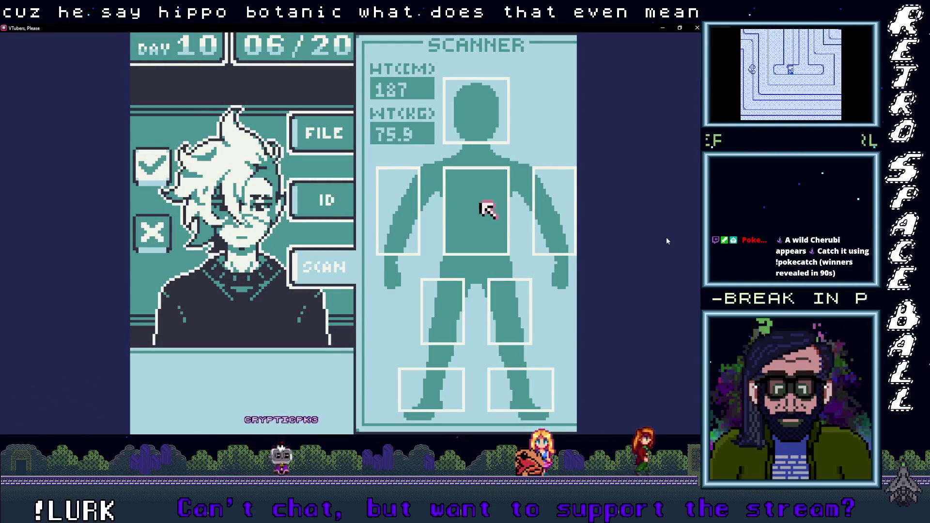
pyautogui.press('Up')
pyautogui.press('Down')
# Step: Check the leg and foot scan regions, approve the white-haired guest and dismiss the result
pyautogui.press('Down')
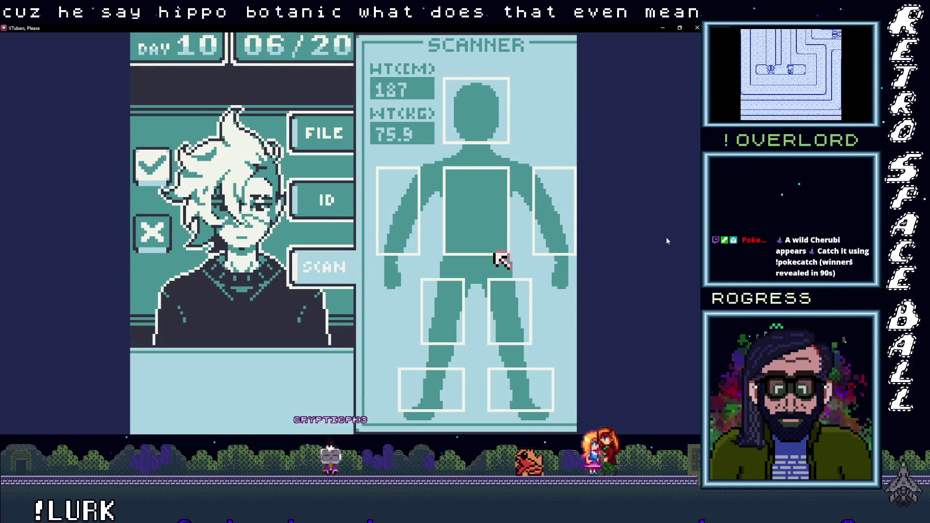
pyautogui.press('Down')
pyautogui.press('Left')
pyautogui.press('Right')
pyautogui.press('Up')
pyautogui.press('Left')
pyautogui.press('Left')
pyautogui.press('Left')
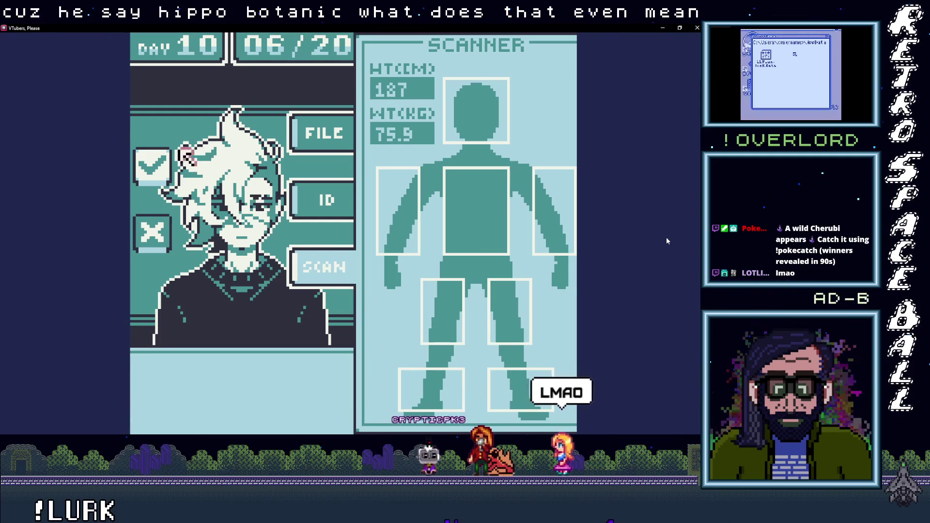
pyautogui.press('z')
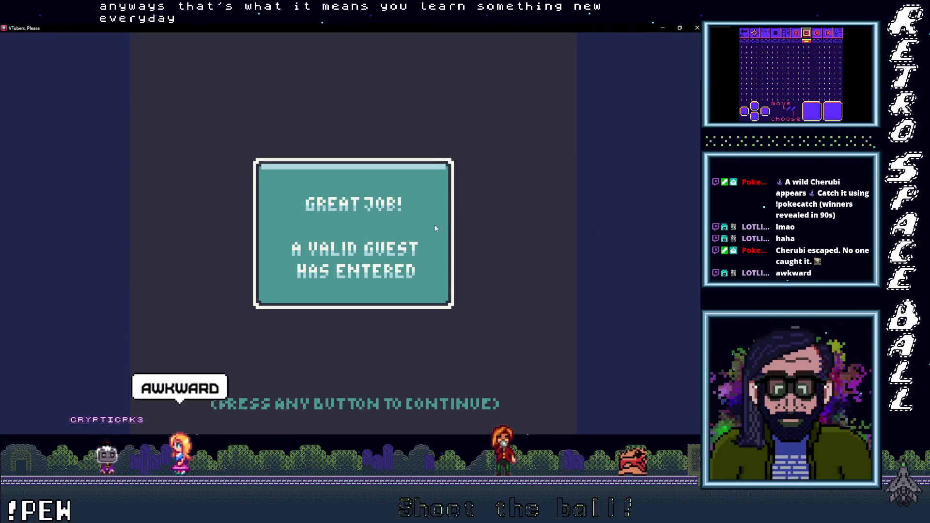
pyautogui.press('space')
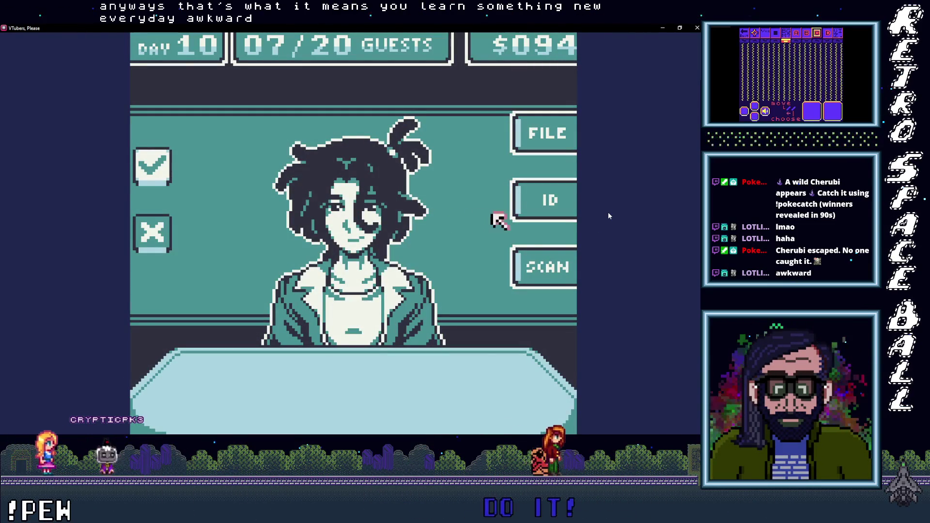
# Step: Scan the new guest, compare its ID with the file record, and admit it
pyautogui.click(547, 264)
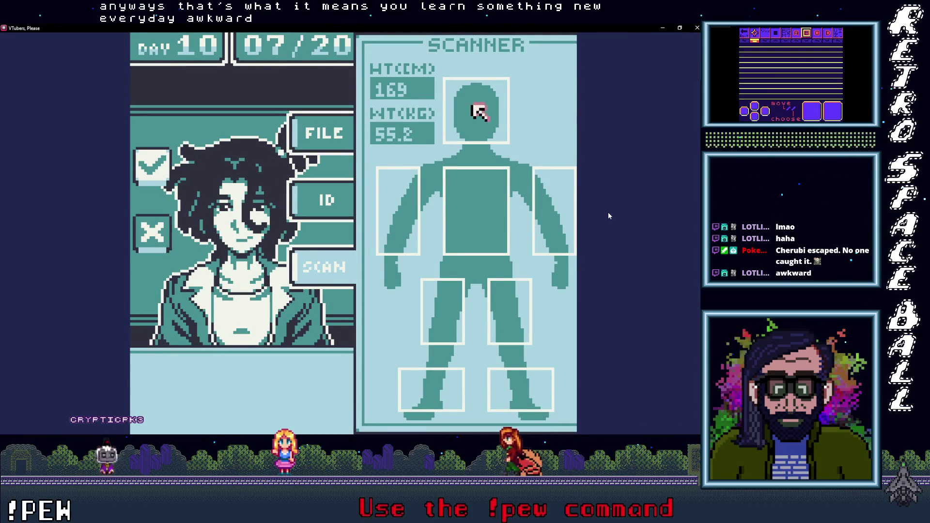
pyautogui.click(301, 206)
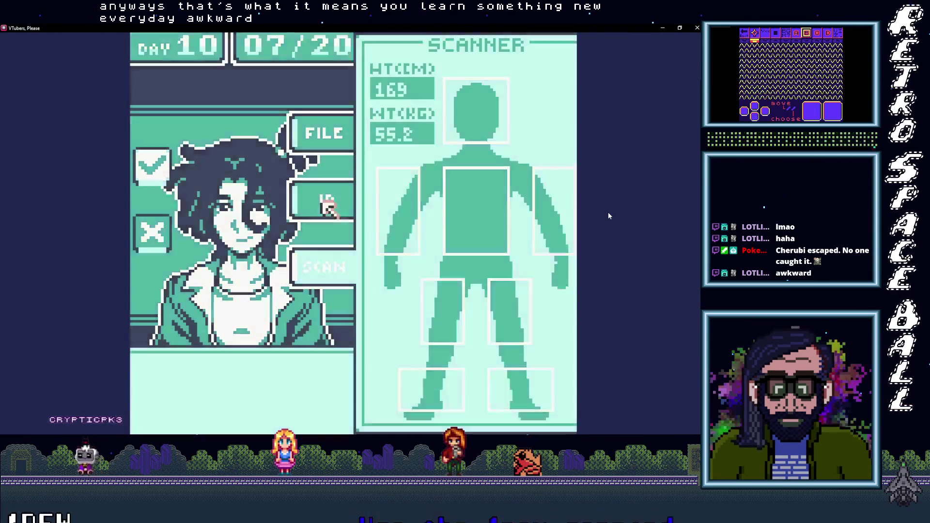
pyautogui.click(317, 132)
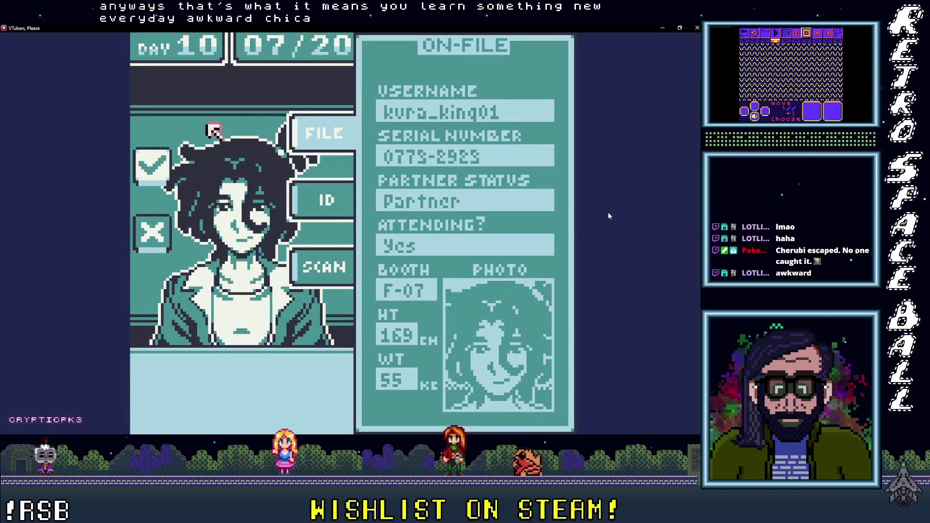
pyautogui.click(150, 165)
pyautogui.click(339, 221)
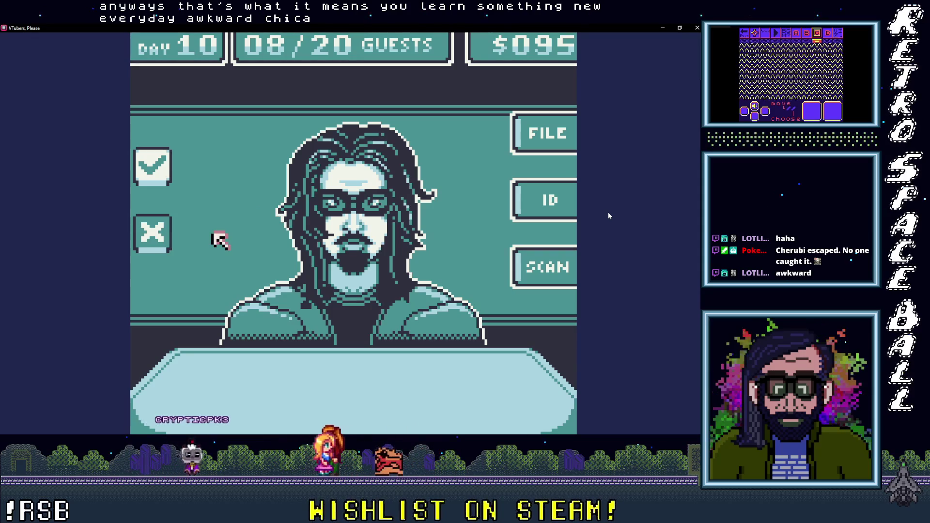
# Step: Deny the bearded guest, then body-scan the wolf guest and deny it as an impostor
pyautogui.press('Return')
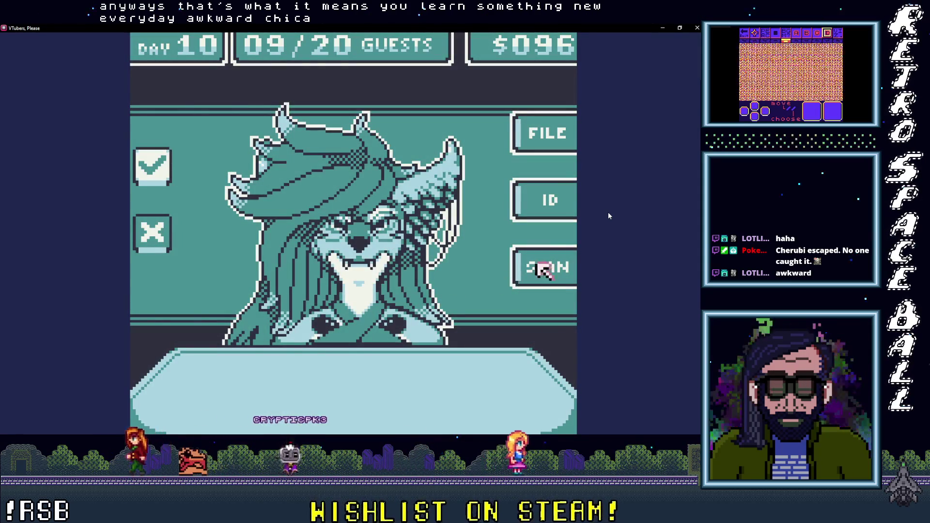
pyautogui.press('Return')
pyautogui.press('Left')
pyautogui.press('Up')
pyautogui.press('Up')
pyautogui.press('Down')
pyautogui.press('Down')
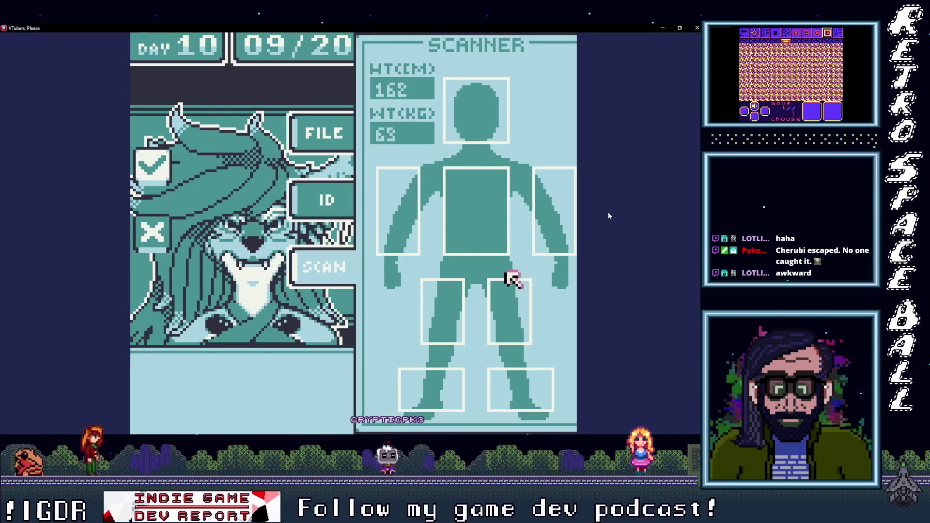
pyautogui.press('Down')
pyautogui.press('Right')
pyautogui.press('Left')
pyautogui.press('Left')
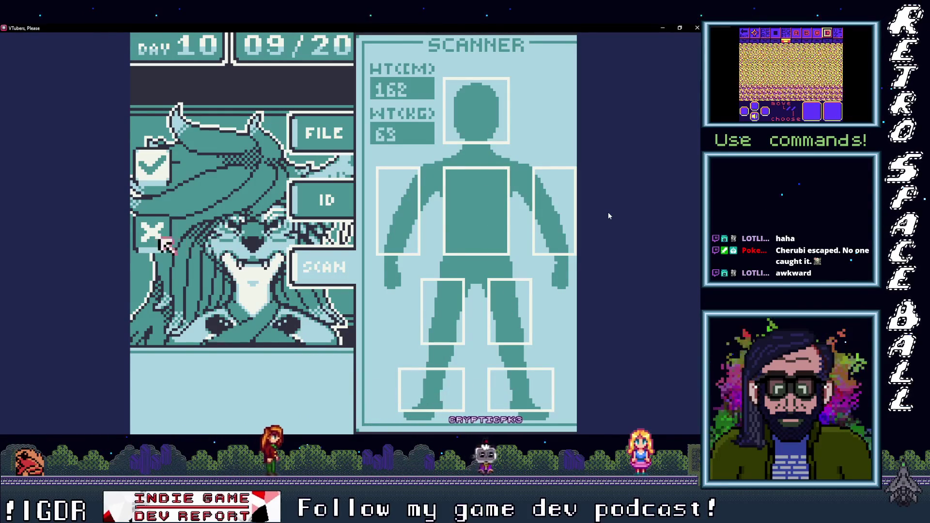
pyautogui.press('Return')
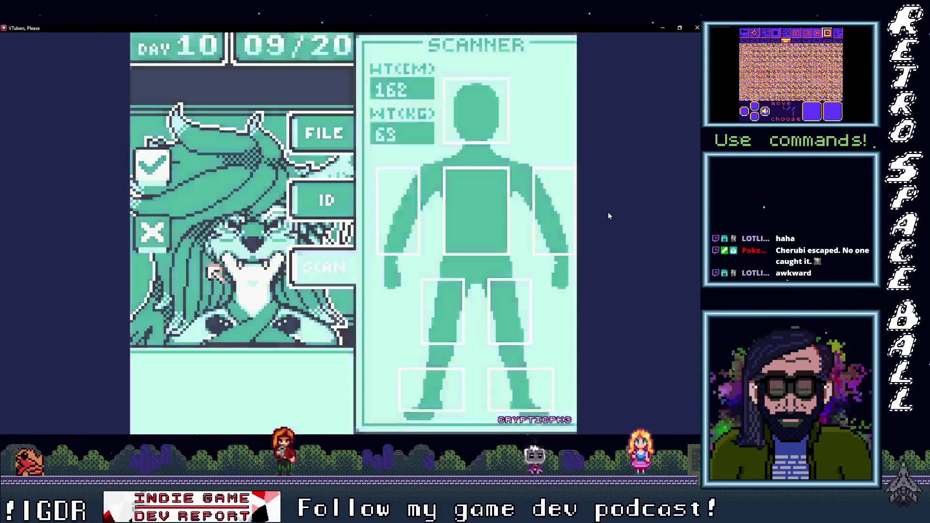
pyautogui.press('Return')
pyautogui.press('Right')
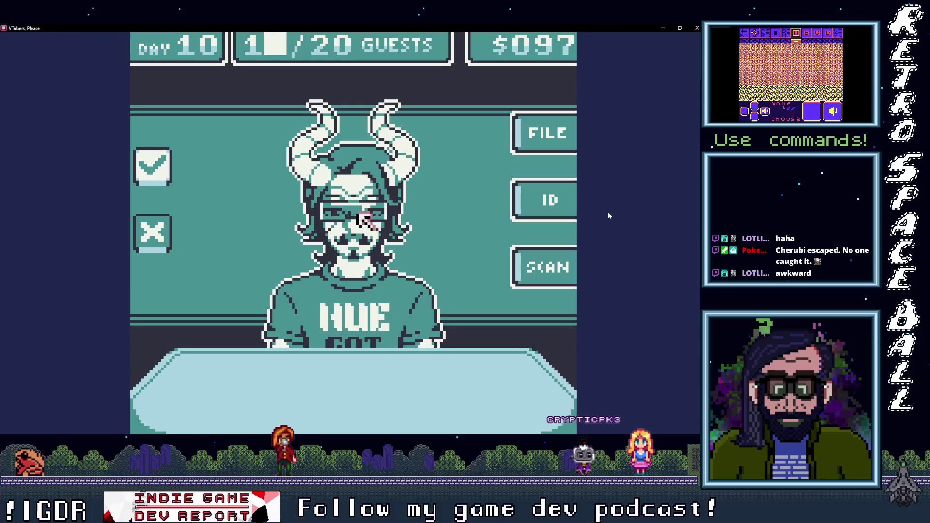
# Step: Check the horned guest's ID and on-file record, then deny it as an impostor
pyautogui.press('Return')
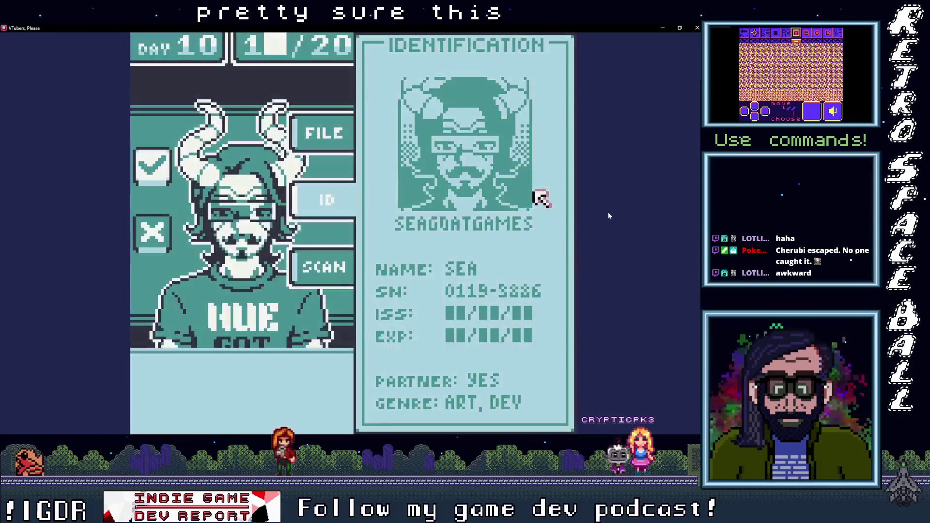
pyautogui.press('Up')
pyautogui.press('Return')
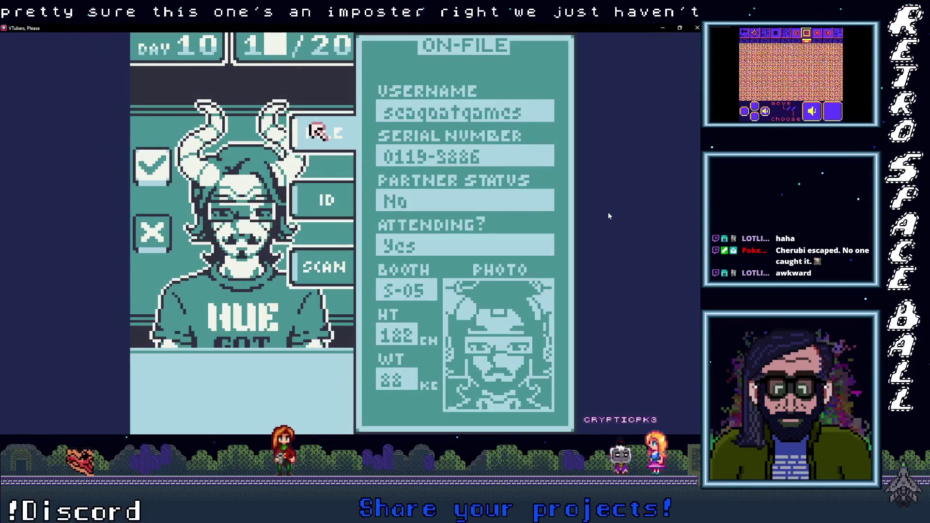
pyautogui.press('Left')
pyautogui.press('Left')
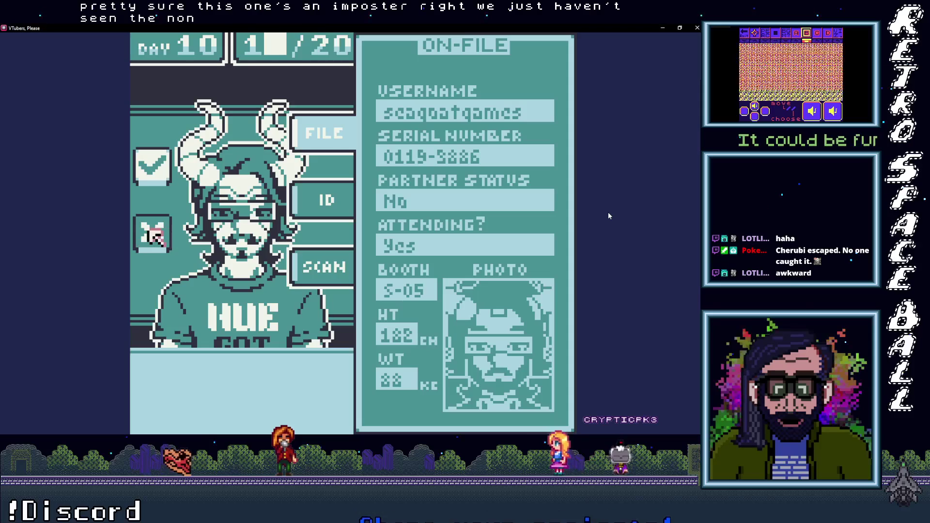
pyautogui.press('Return')
pyautogui.press('Return')
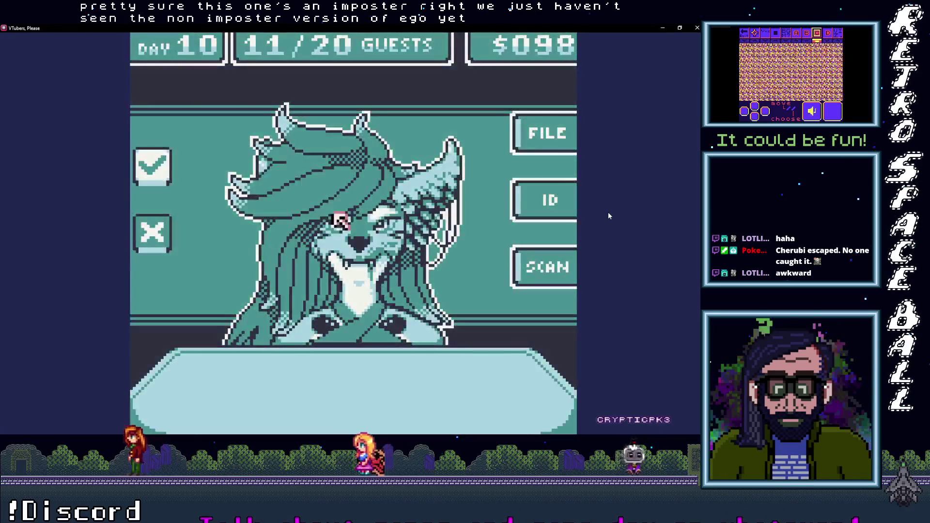
# Step: Deny the repeat wolf guest and the sunglasses guest, then dismiss the result
pyautogui.press('Left')
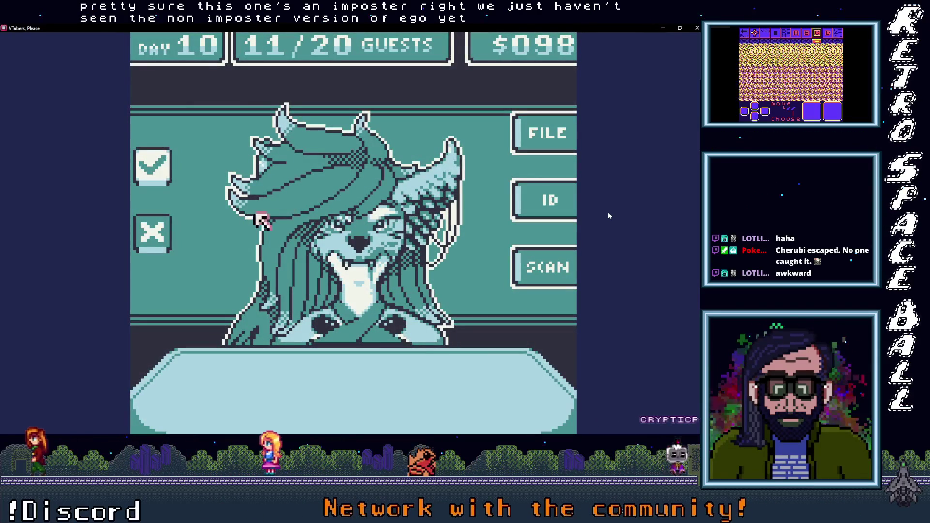
pyautogui.press('Right')
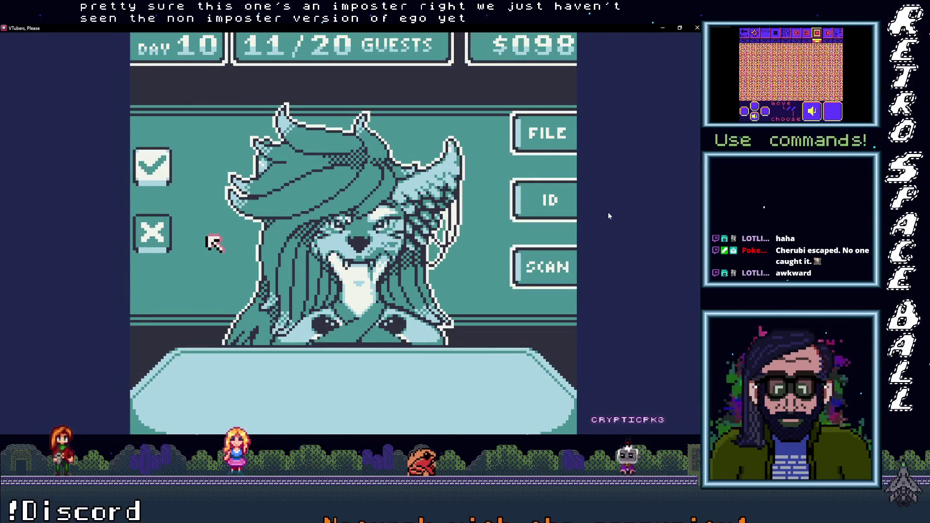
pyautogui.press('Return')
pyautogui.press('Return')
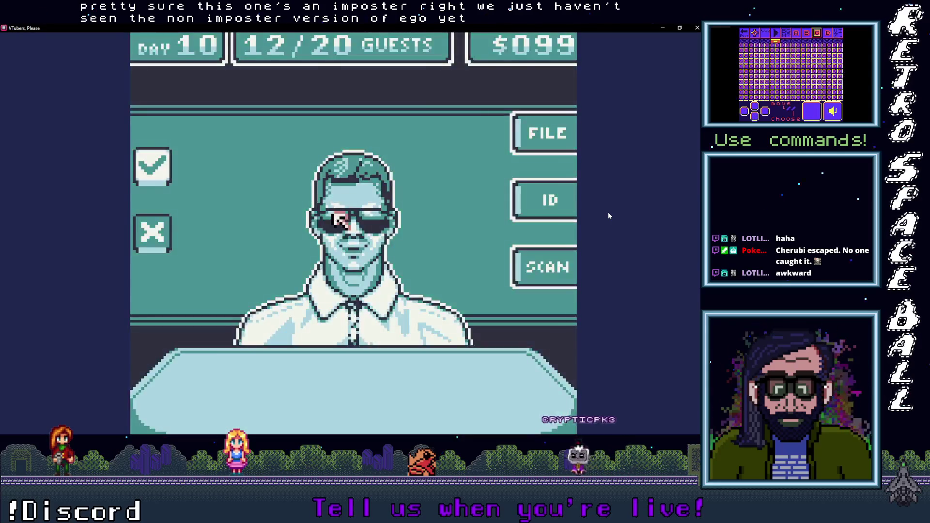
pyautogui.press('Left')
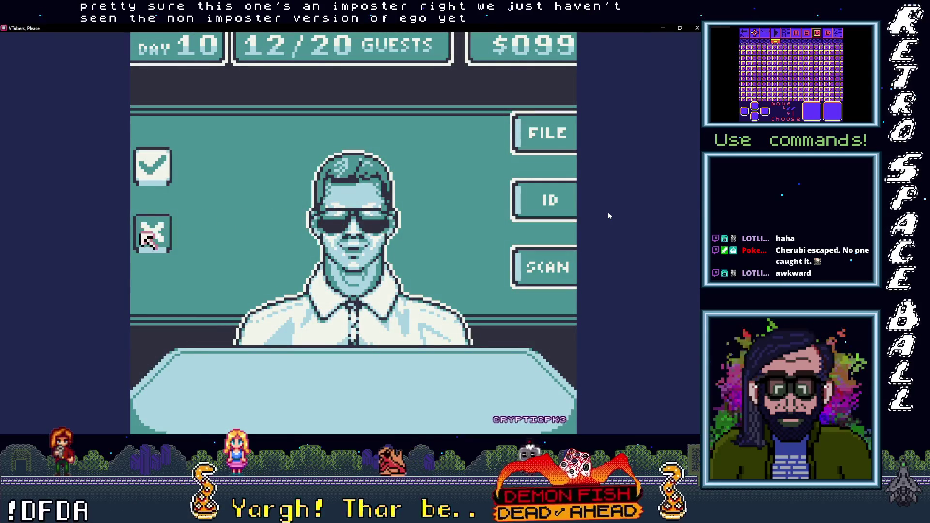
pyautogui.press('Return')
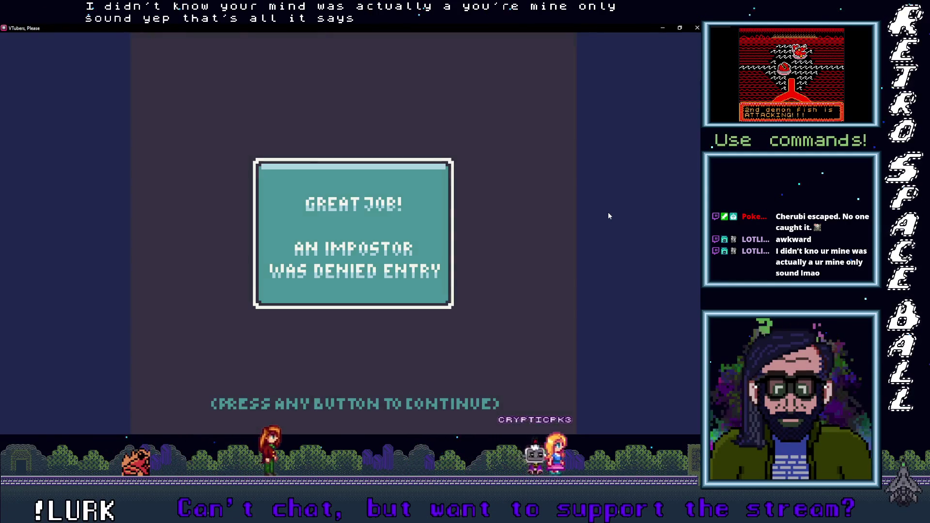
pyautogui.press('space')
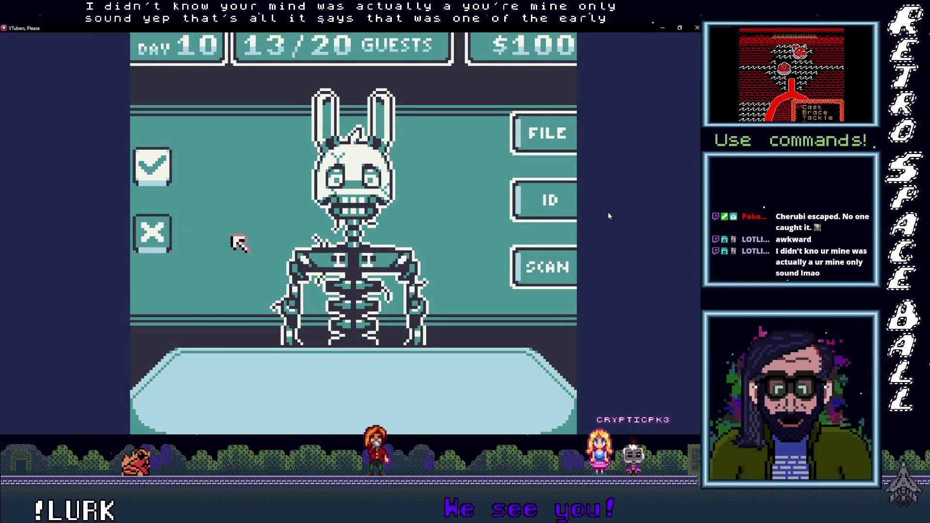
# Step: Deny the skeleton bunny impostor, then scan and admit the fox guest, reaching guest 17/20 at $104
pyautogui.press('space')
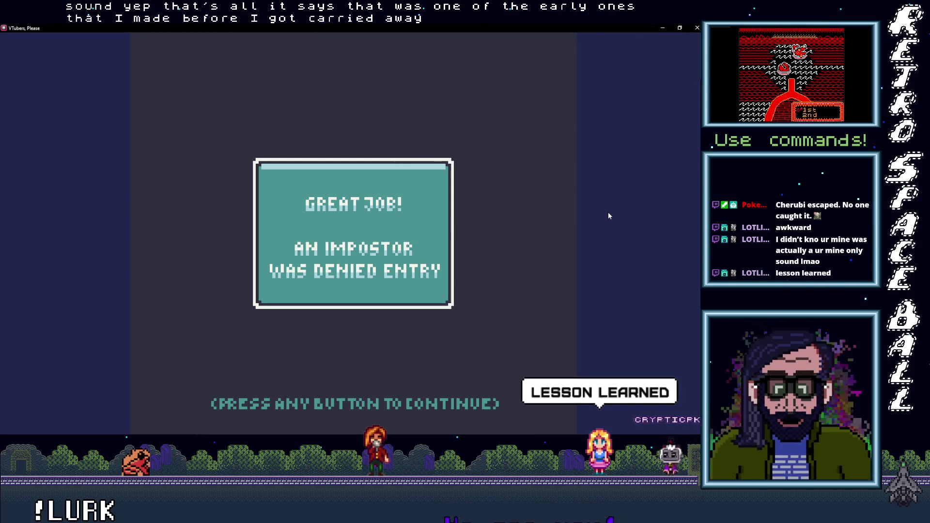
pyautogui.press('space')
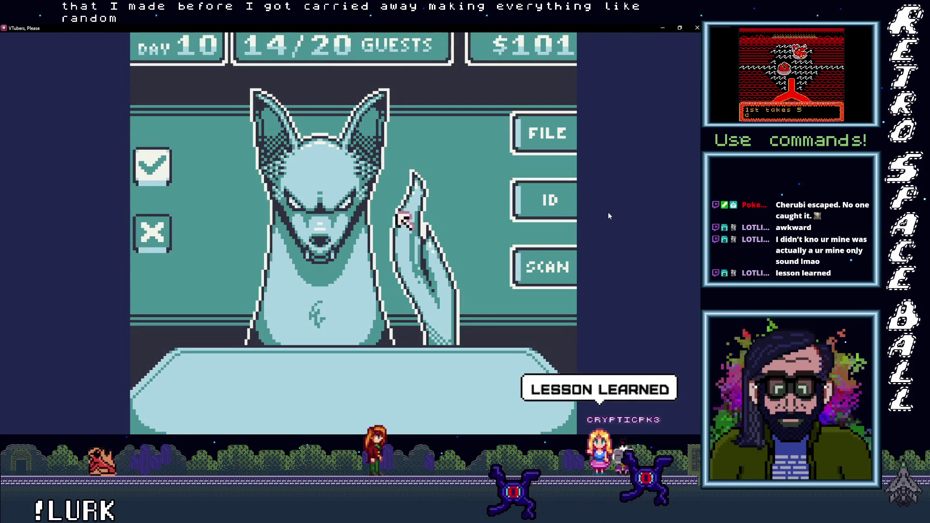
pyautogui.press('space')
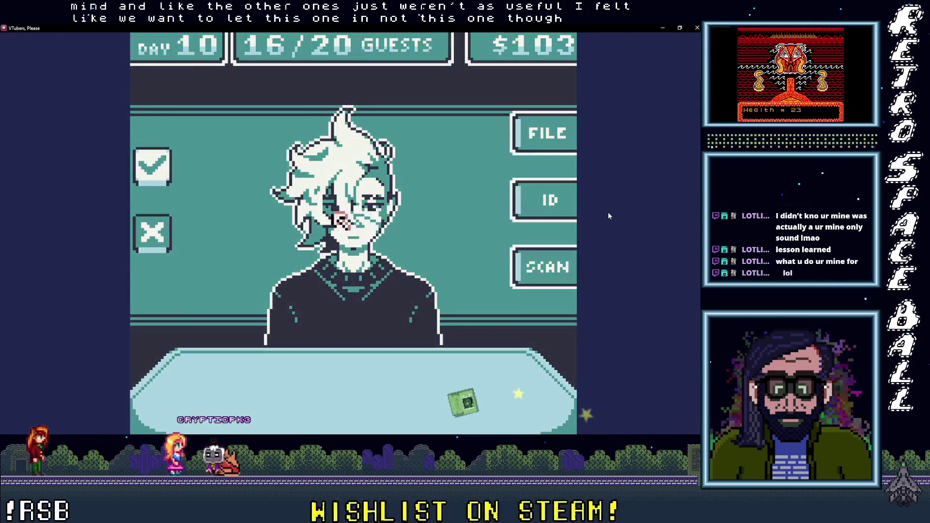
pyautogui.click(539, 265)
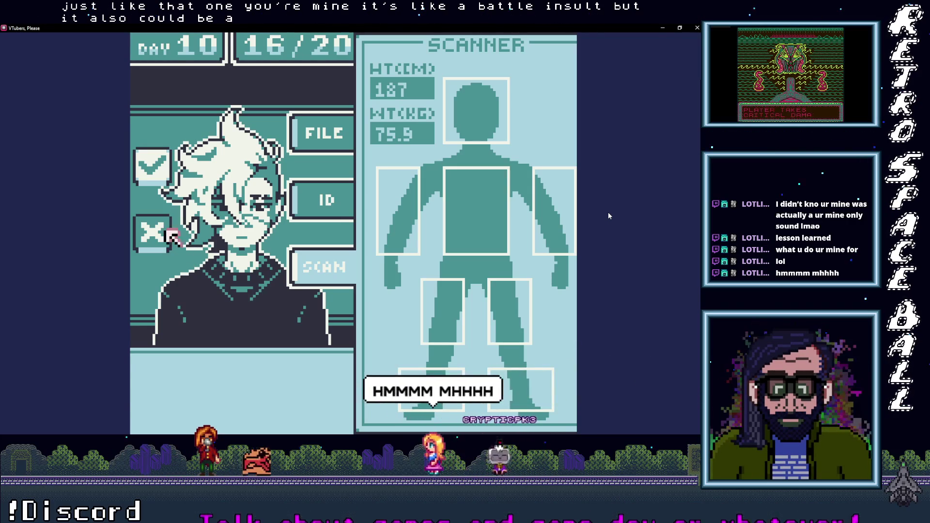
pyautogui.press('Return')
pyautogui.press('Return')
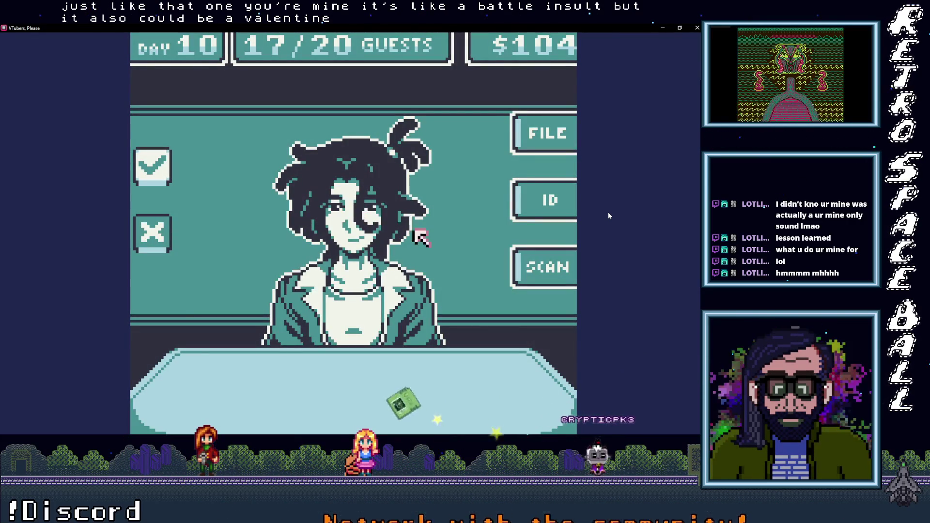
# Step: Scan the final Day 10 guests, admitting the two valid ones and denying the two impostors
pyautogui.click(545, 266)
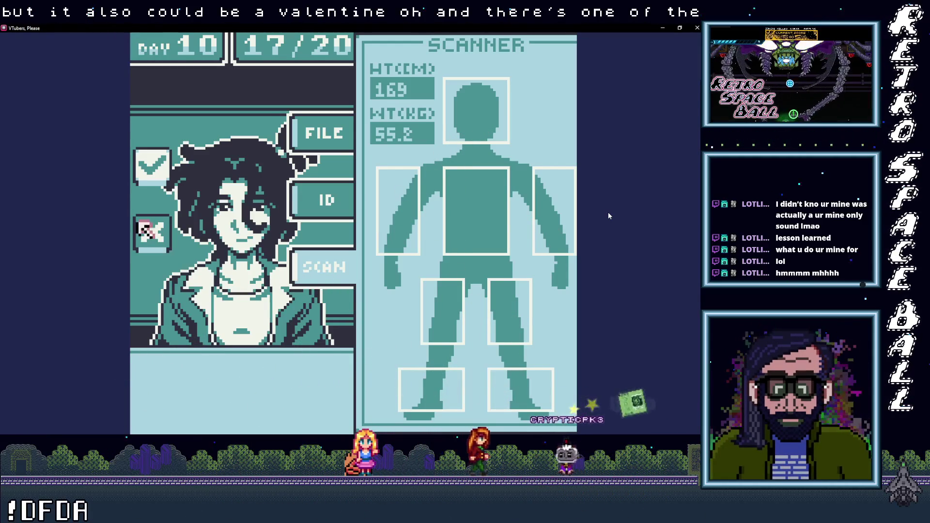
pyautogui.click(152, 166)
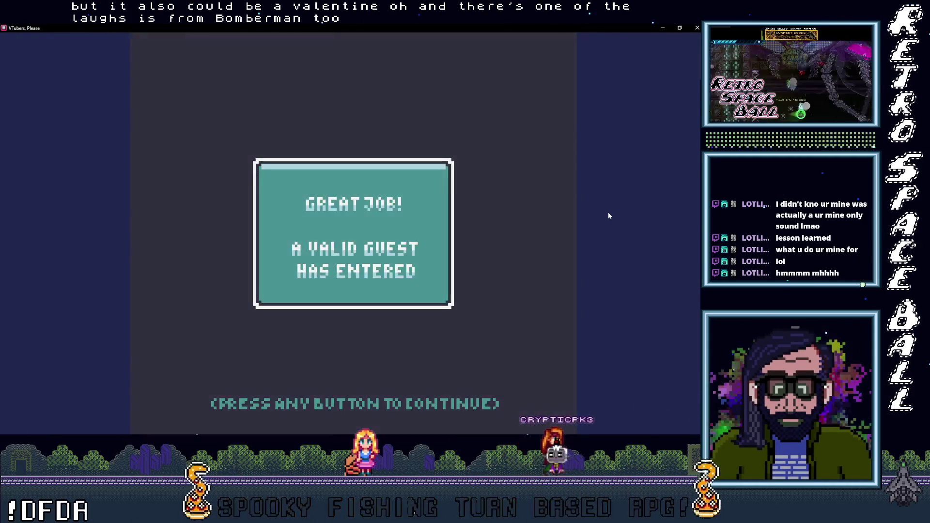
pyautogui.click(341, 221)
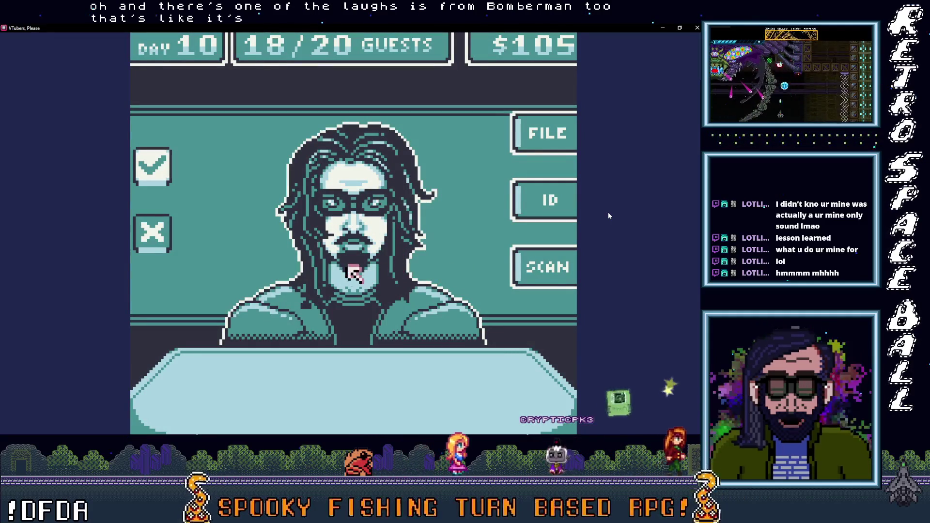
pyautogui.click(211, 237)
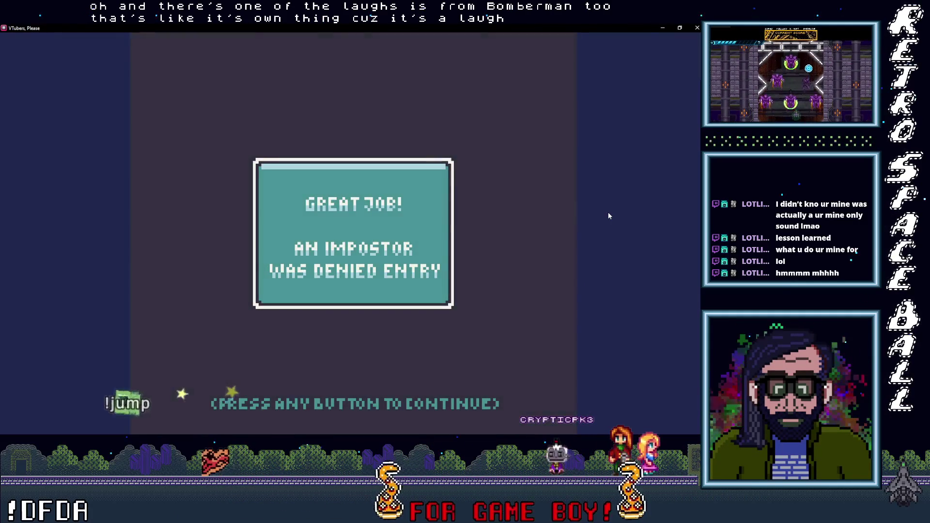
pyautogui.click(340, 220)
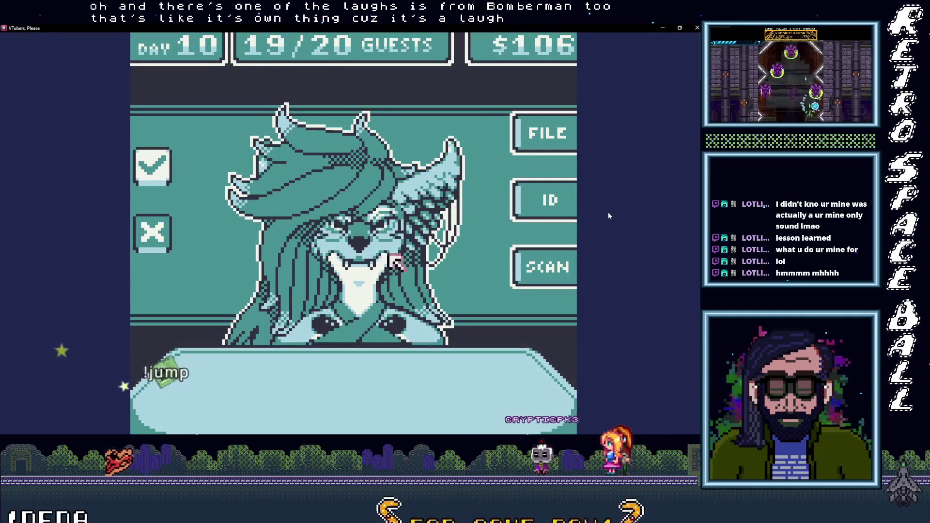
pyautogui.click(545, 270)
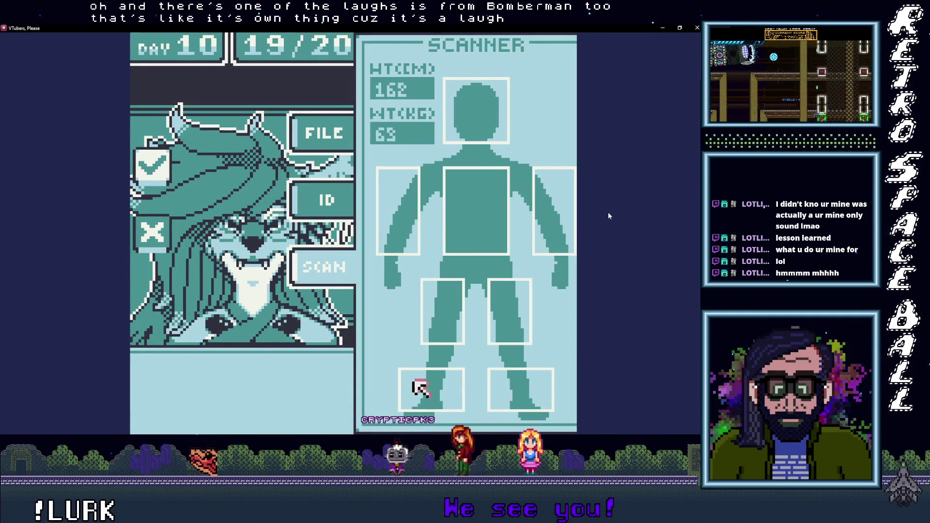
pyautogui.click(299, 268)
pyautogui.click(282, 219)
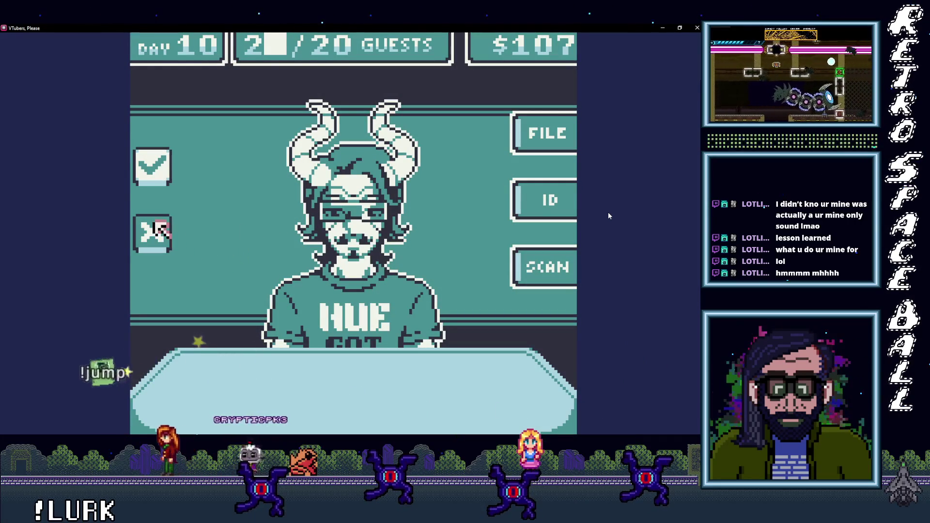
pyautogui.click(156, 231)
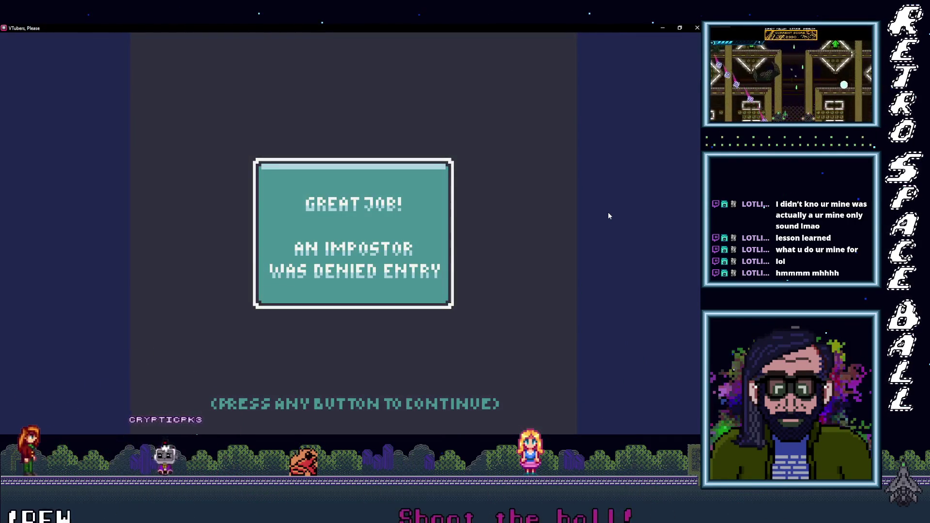
# Step: Advance past the impostor message and the Day 10 summary ($108, quota 15 met)
pyautogui.click(609, 215)
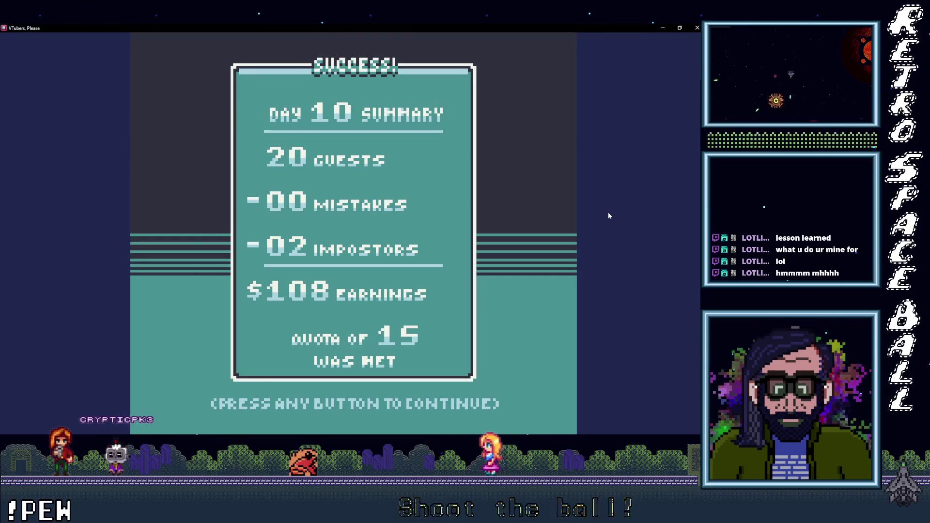
pyautogui.click(608, 216)
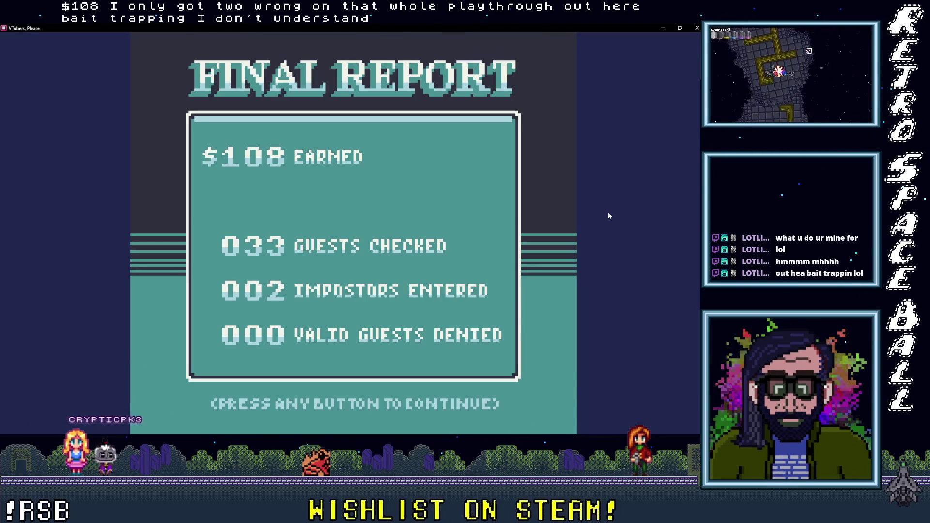
# Step: Continue from the Final Report ($108, 033 guests checked) into the credits
pyautogui.press('space')
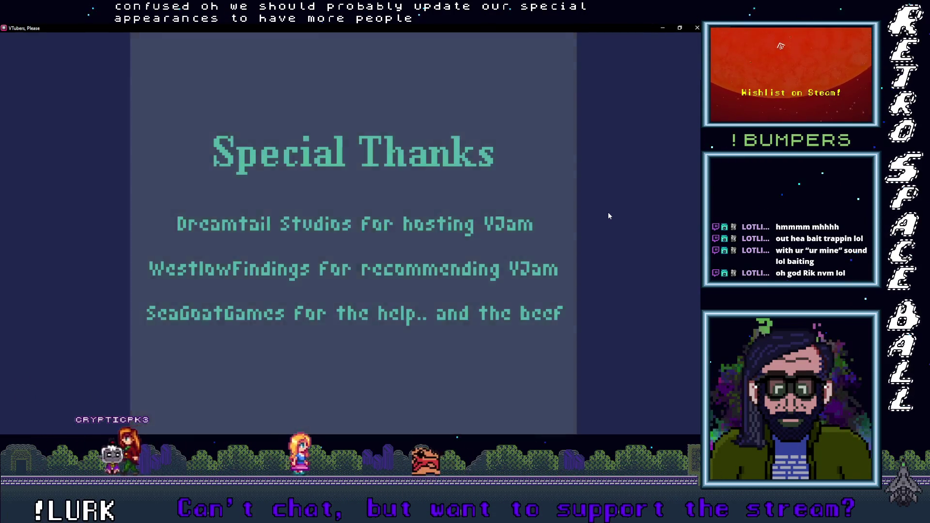
# Step: Move the title menu cursor among NEW GAME, LOAD GAME, PRACTICE and OPTIONS, then enter OPTIONS
pyautogui.press('Down')
pyautogui.press('Down')
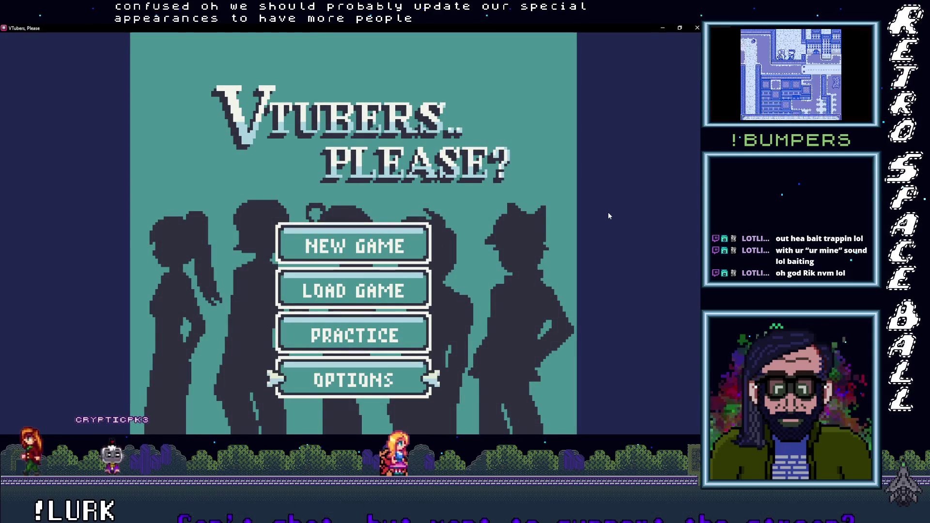
pyautogui.press('Up')
pyautogui.press('Up')
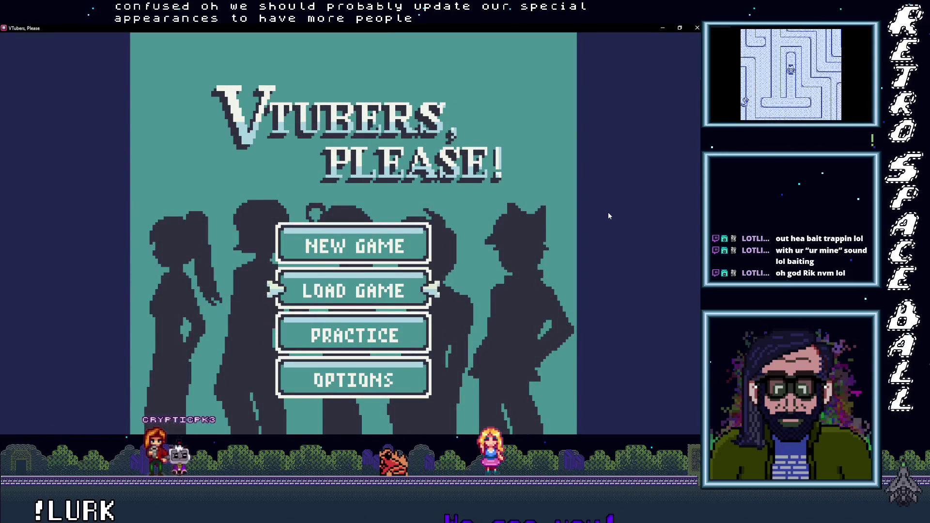
pyautogui.press('Down')
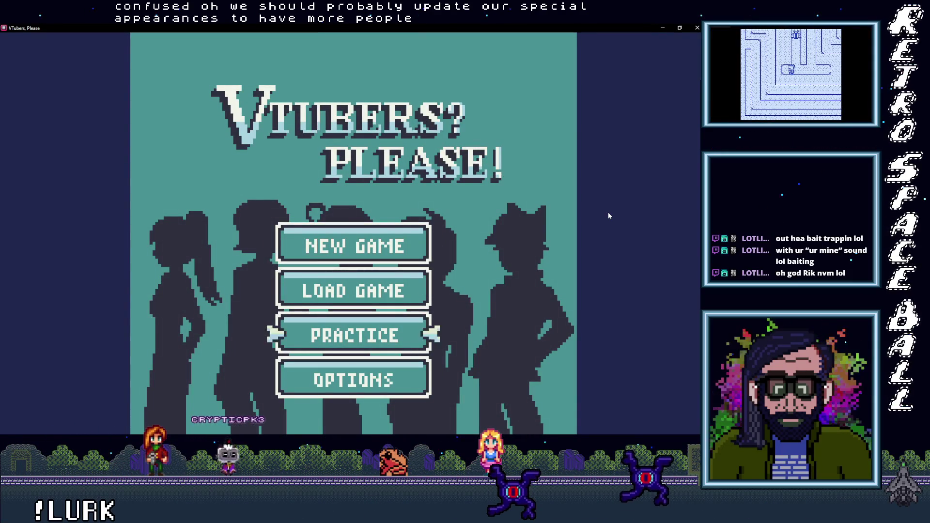
pyautogui.press('Up')
pyautogui.press('Down')
pyautogui.press('Down')
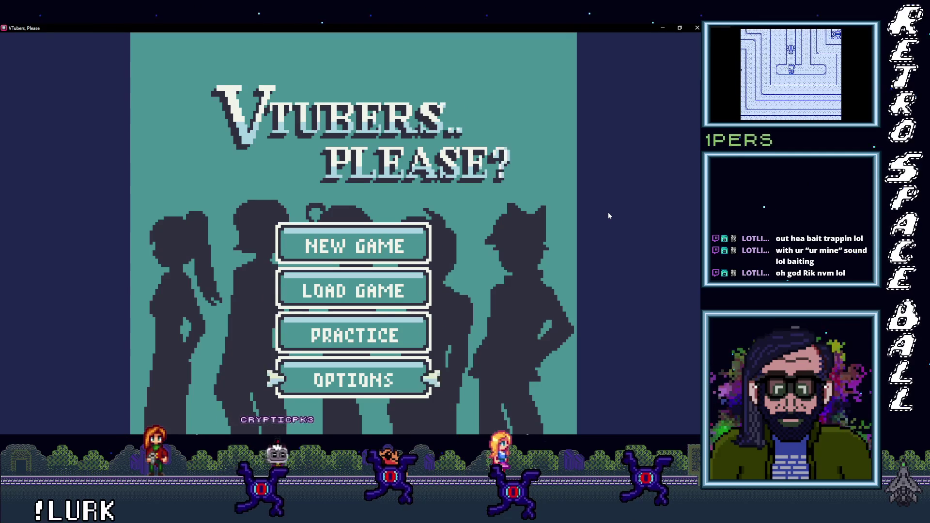
pyautogui.press('Down')
pyautogui.press('Up')
pyautogui.press('Down')
pyautogui.press('Up')
pyautogui.press('Down')
pyautogui.press('Down')
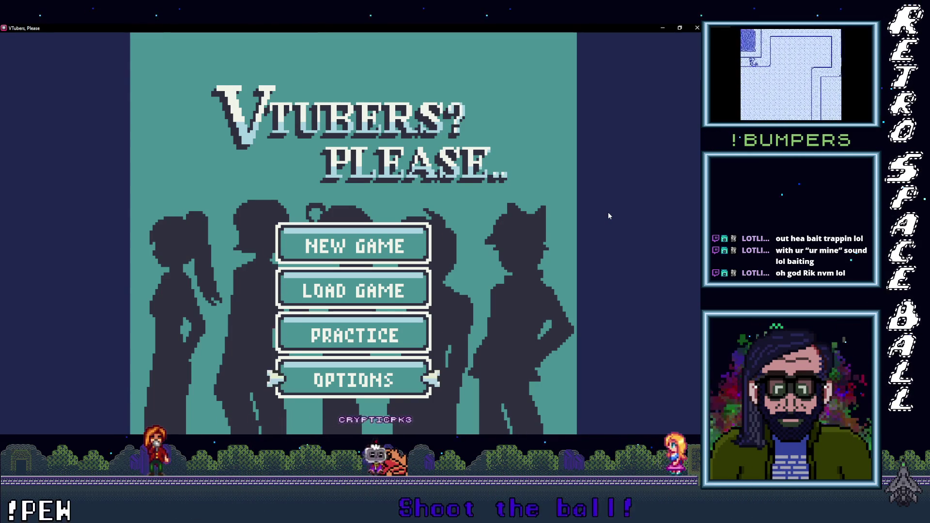
pyautogui.press('Up')
pyautogui.press('Up')
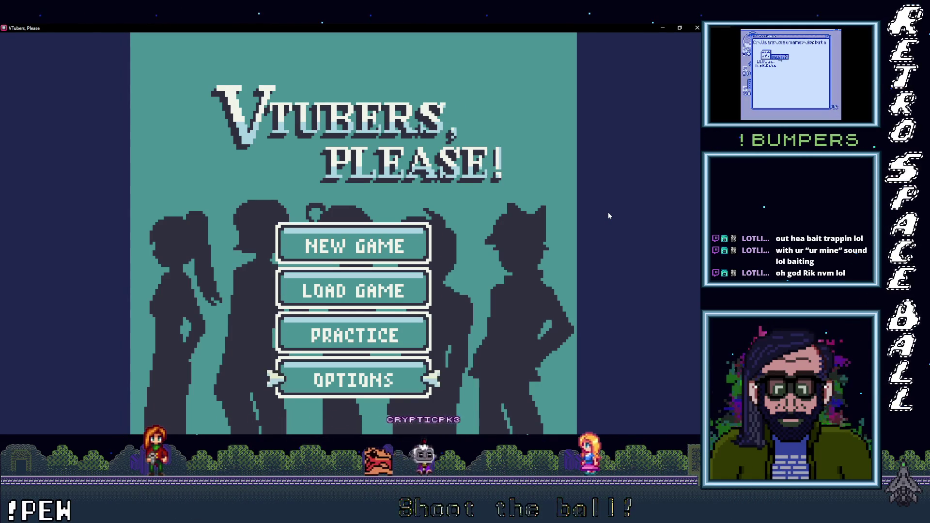
pyautogui.press('Up')
pyautogui.press('Up')
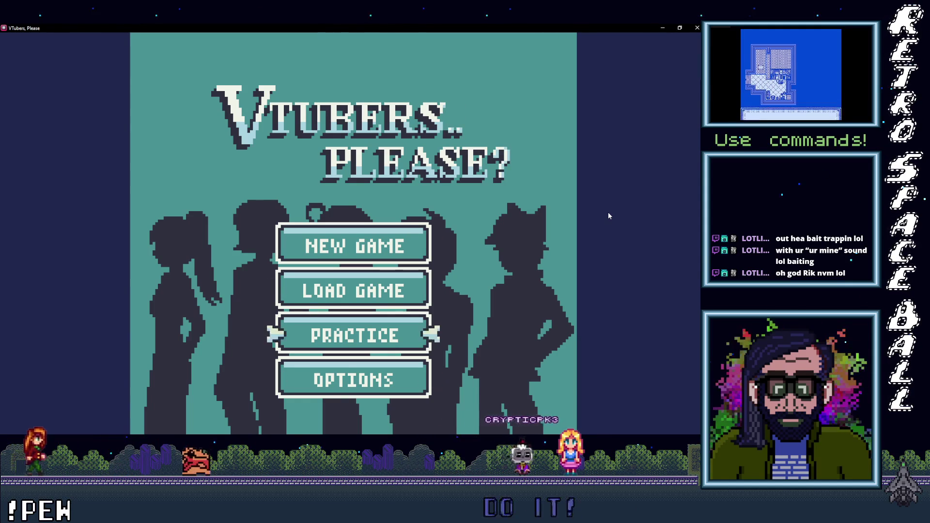
pyautogui.press('Down')
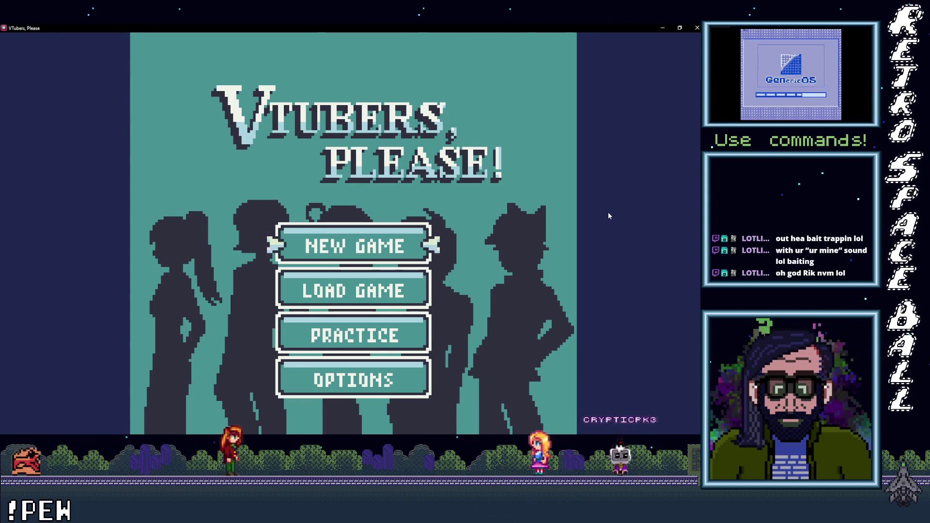
pyautogui.press('Down')
pyautogui.press('Down')
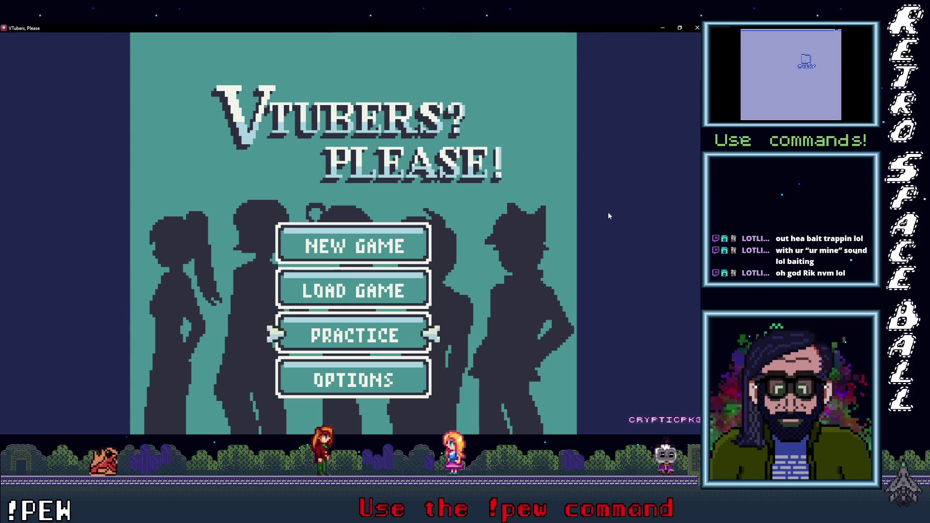
pyautogui.press('Down')
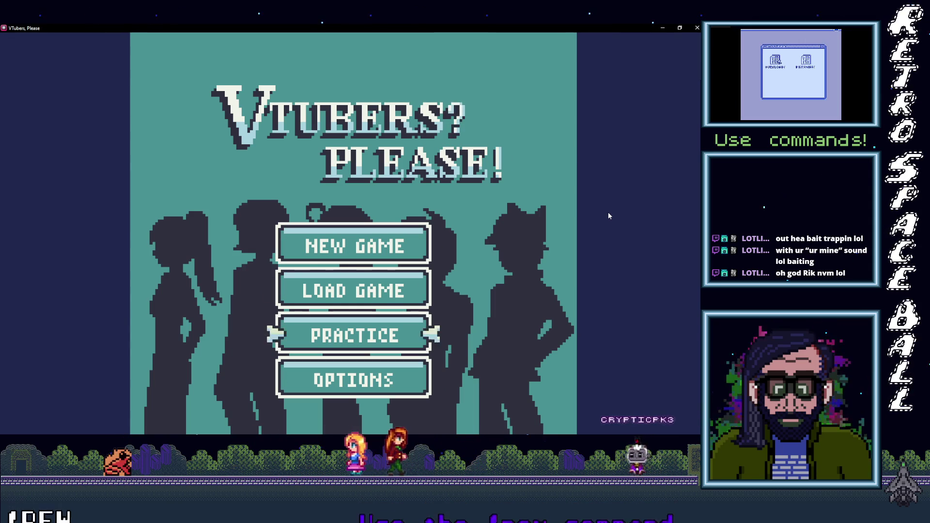
pyautogui.press('Down')
pyautogui.press('Down')
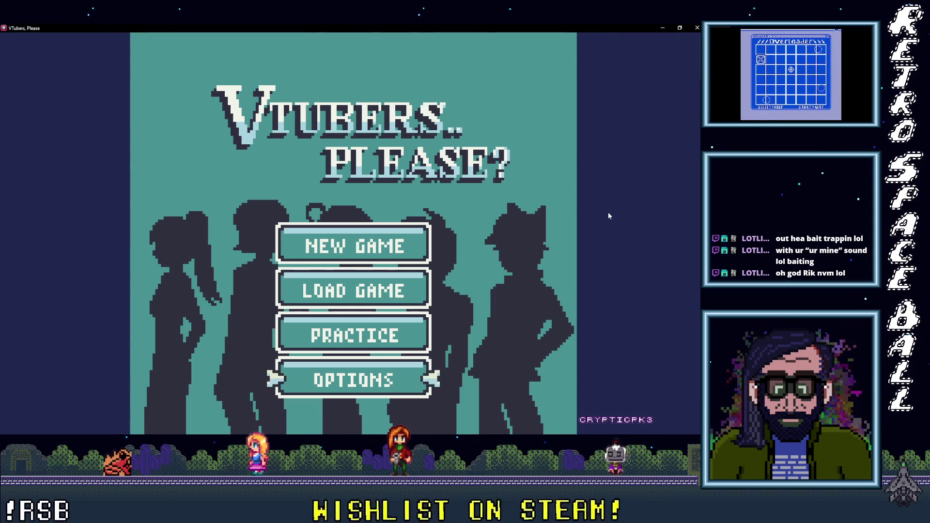
pyautogui.press('Up')
pyautogui.press('Up')
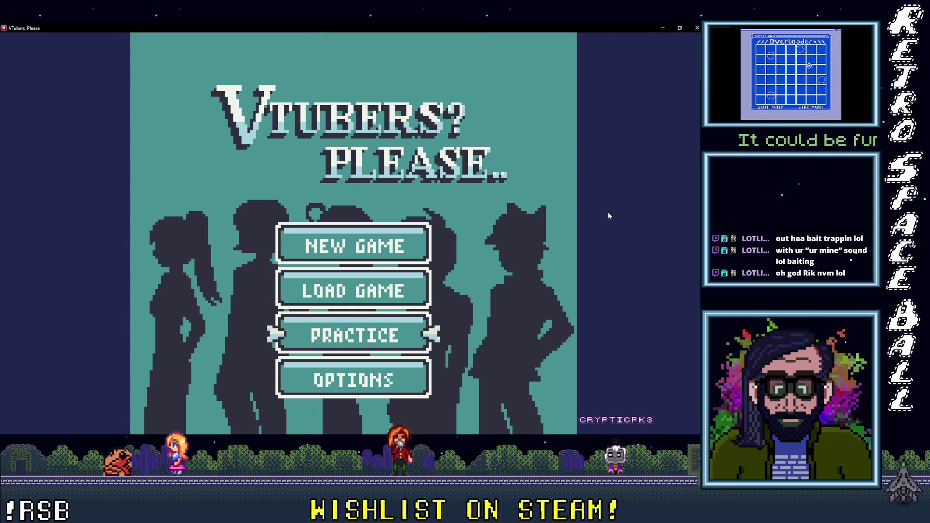
pyautogui.press('Down')
pyautogui.press('Up')
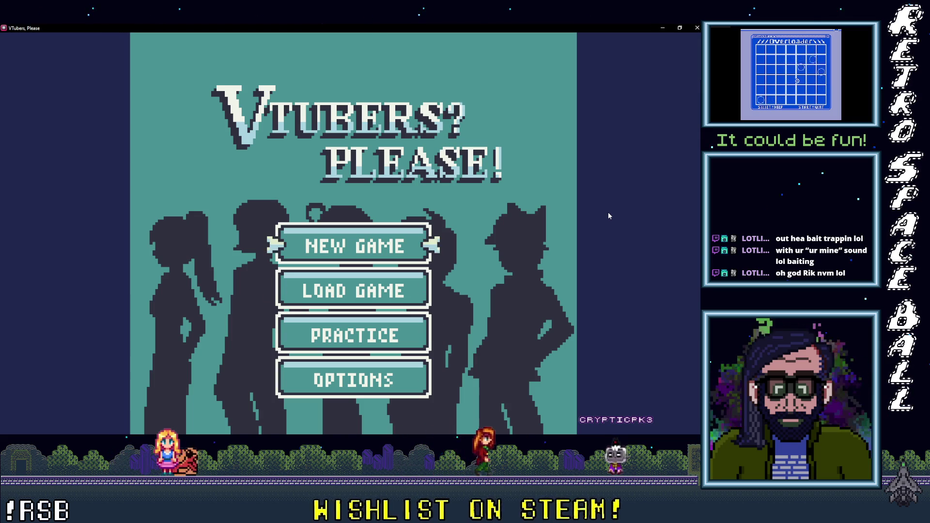
pyautogui.press('Down')
pyautogui.press('Return')
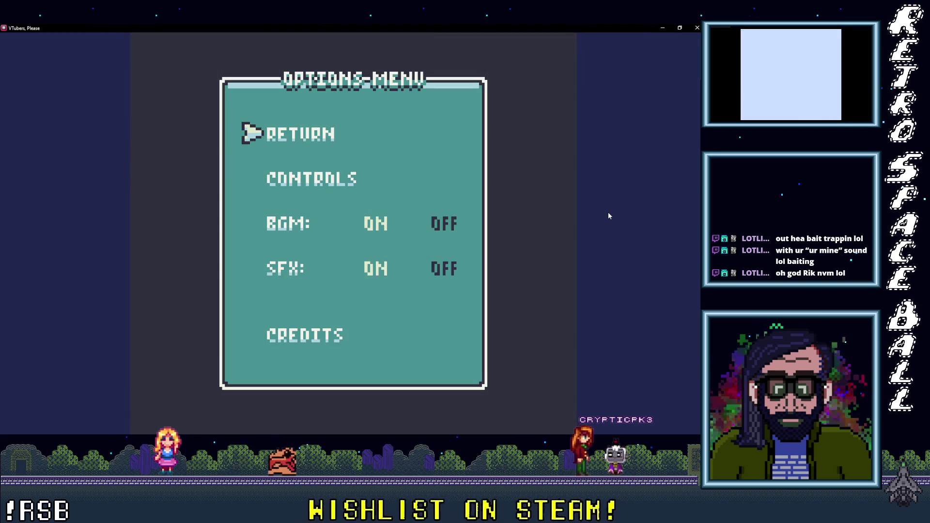
# Step: Cycle the Options menu cursor through RETURN, CONTROLS, BGM and SFX
pyautogui.press('Down')
pyautogui.press('Down')
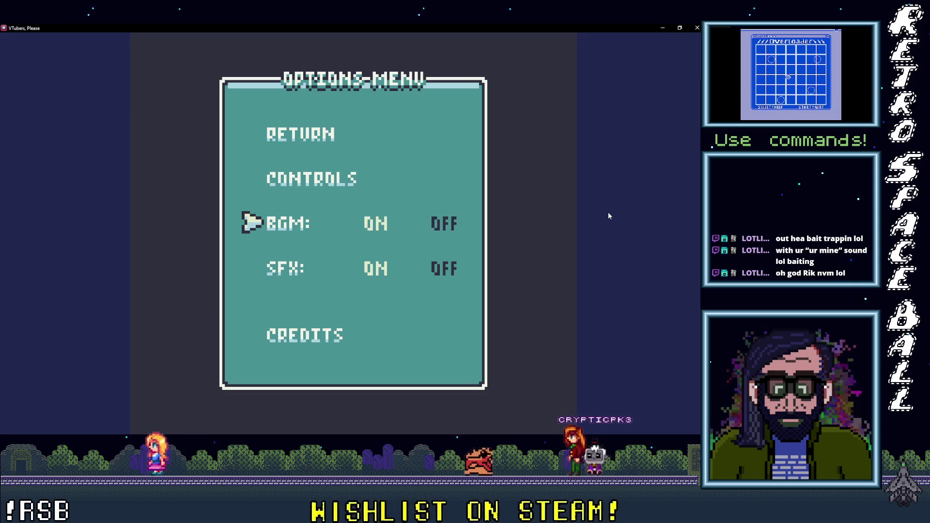
pyautogui.press('Down')
pyautogui.press('Down')
pyautogui.press('Down')
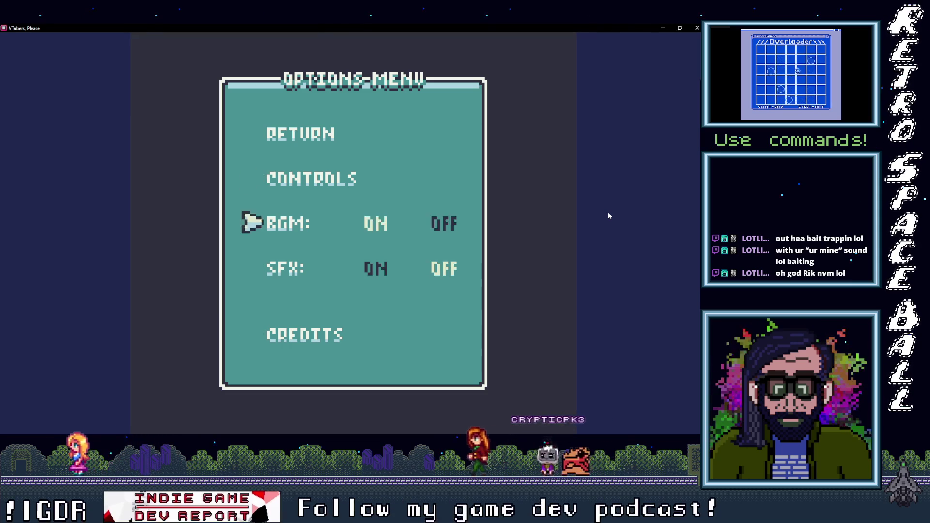
pyautogui.press('Up')
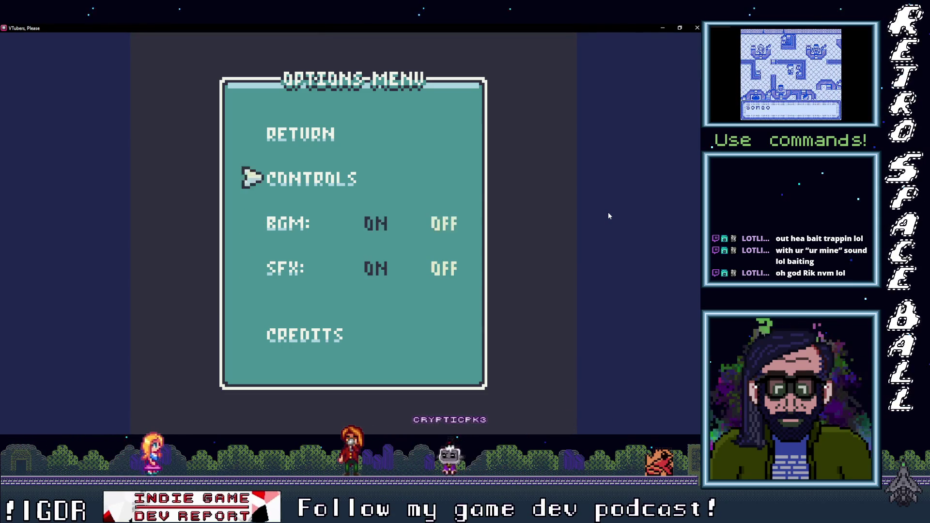
pyautogui.press('Down')
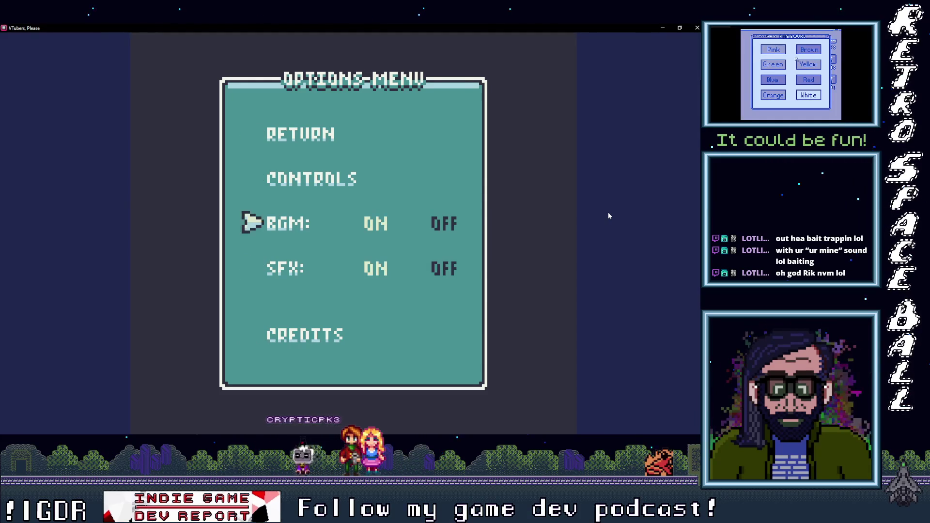
pyautogui.press('Up')
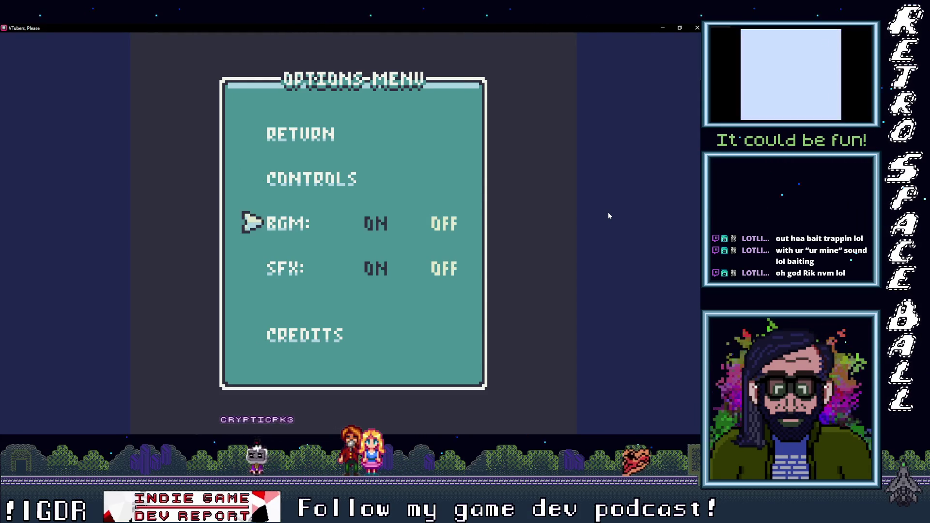
pyautogui.press('Up')
pyautogui.press('Down')
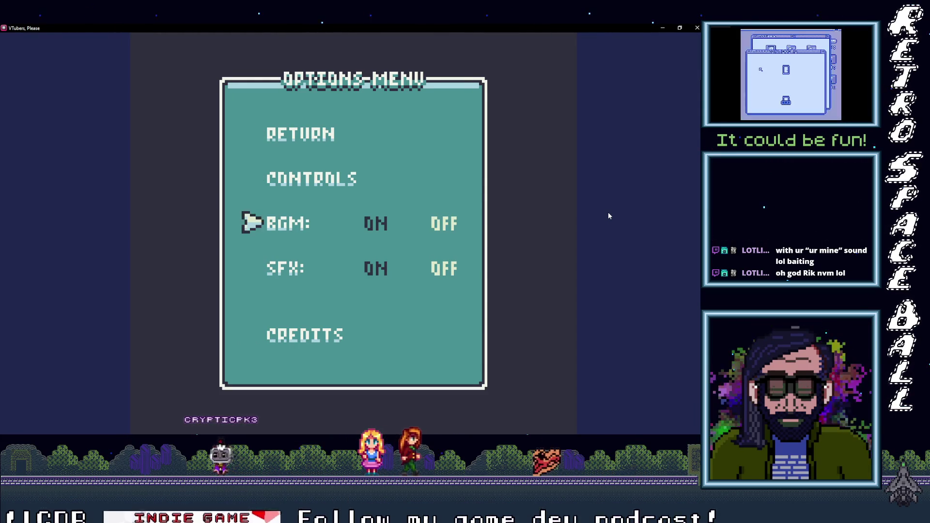
pyautogui.press('Up')
pyautogui.press('Down')
pyautogui.press('Up')
pyautogui.press('Up')
pyautogui.press('Down')
pyautogui.press('Down')
pyautogui.press('Up')
pyautogui.press('Down')
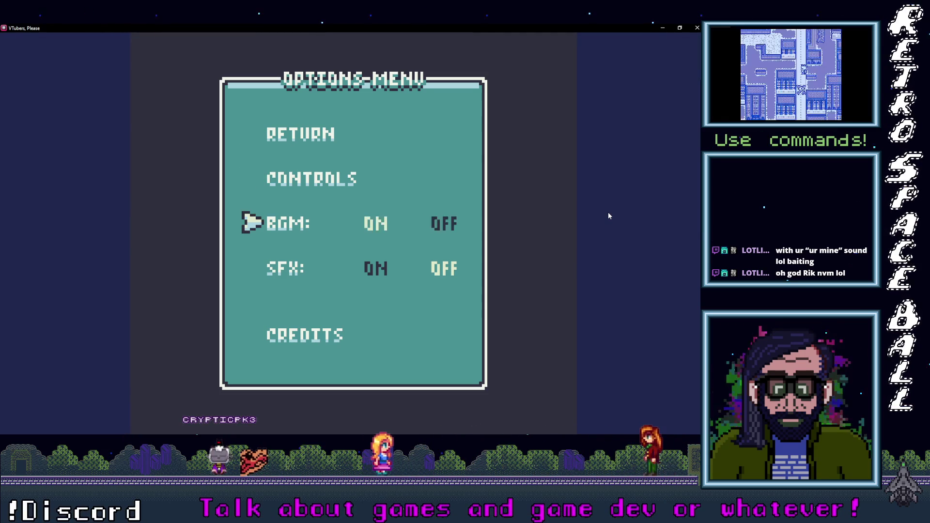
pyautogui.press('Up')
pyautogui.press('Up')
pyautogui.press('Down')
pyautogui.press('Down')
pyautogui.press('Down')
pyautogui.press('Up')
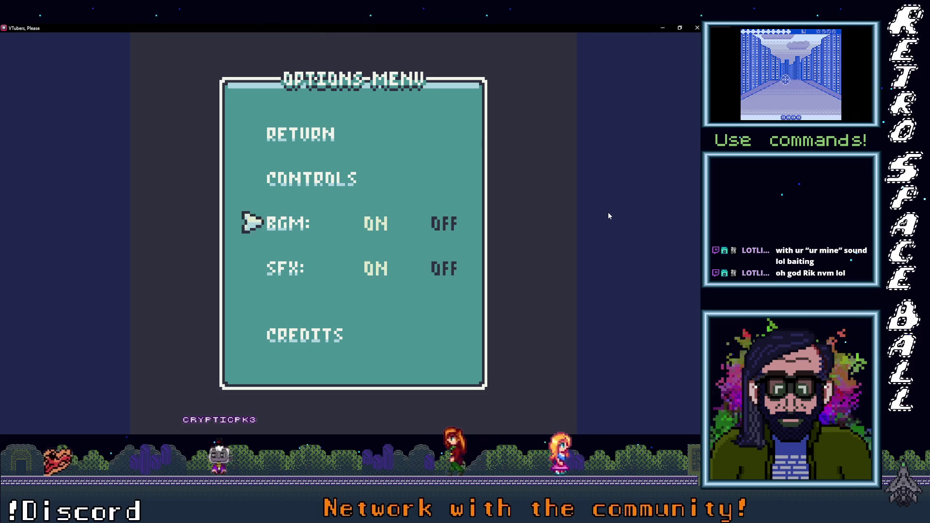
pyautogui.press('Up')
pyautogui.press('Up')
pyautogui.press('Down')
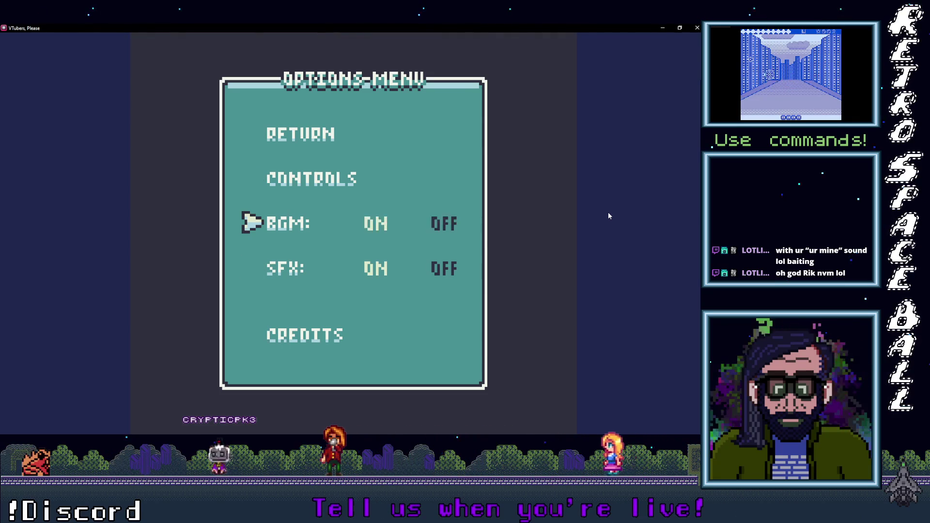
pyautogui.press('Down')
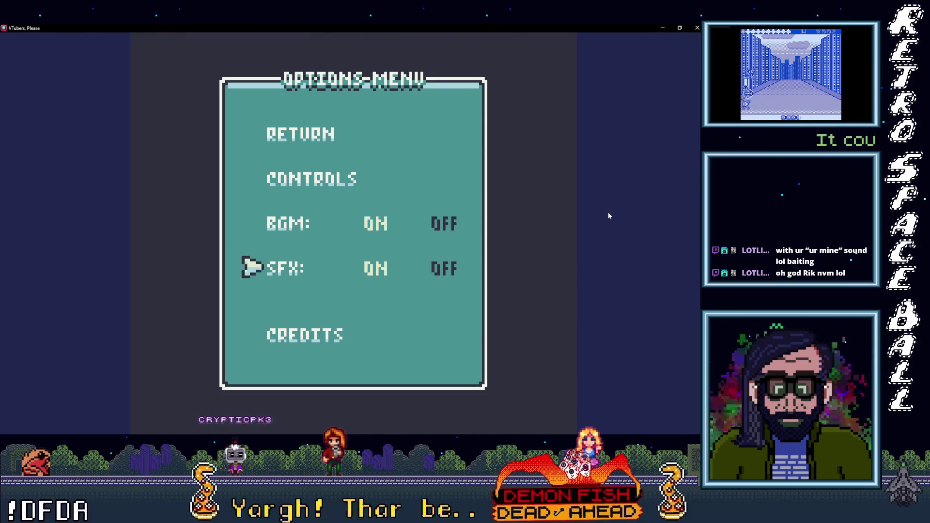
pyautogui.press('Up')
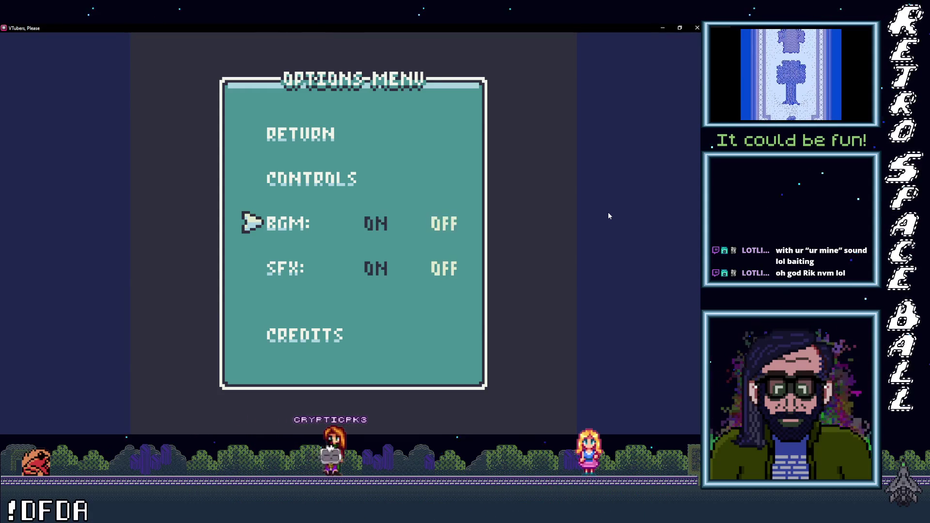
pyautogui.press('Down')
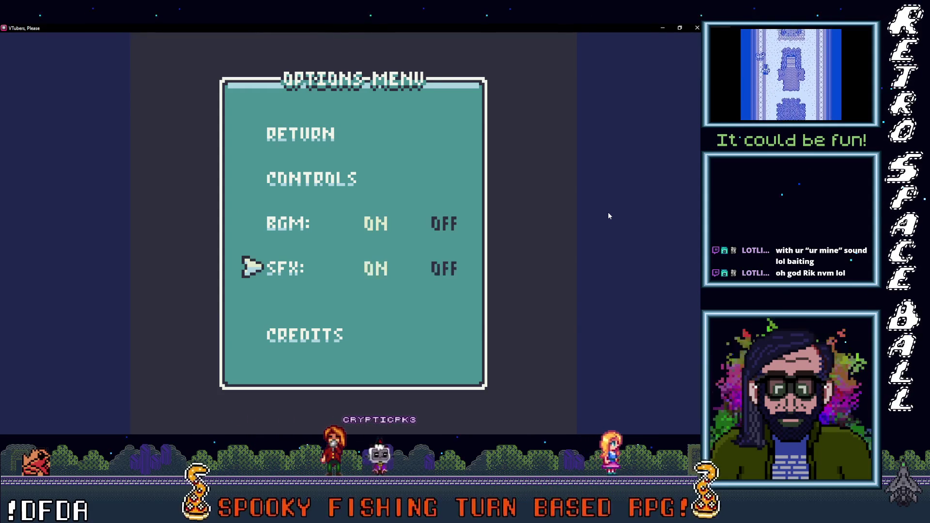
pyautogui.press('Up')
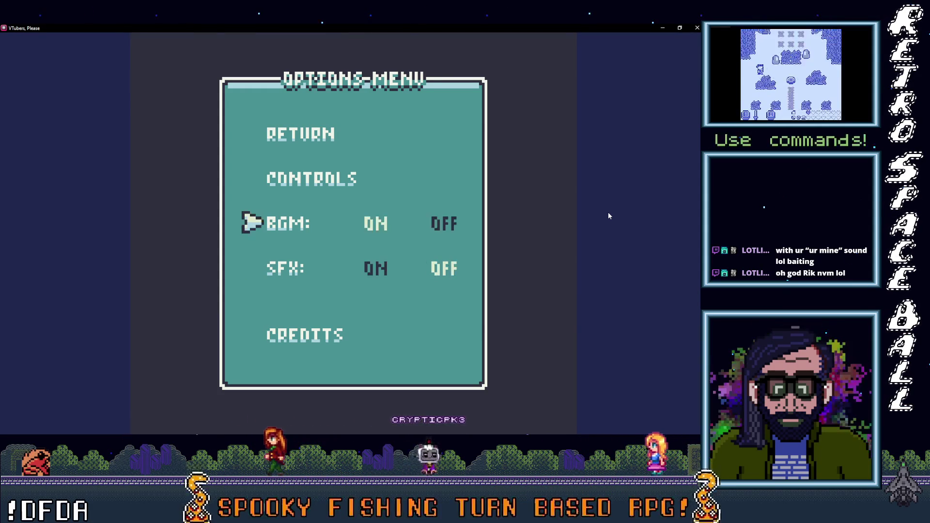
pyautogui.press('Down')
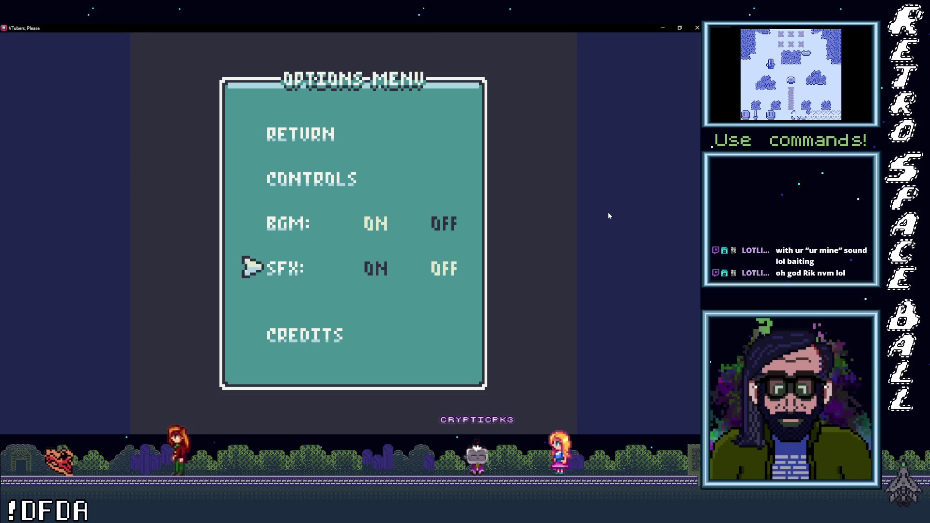
pyautogui.press('Up')
pyautogui.press('Down')
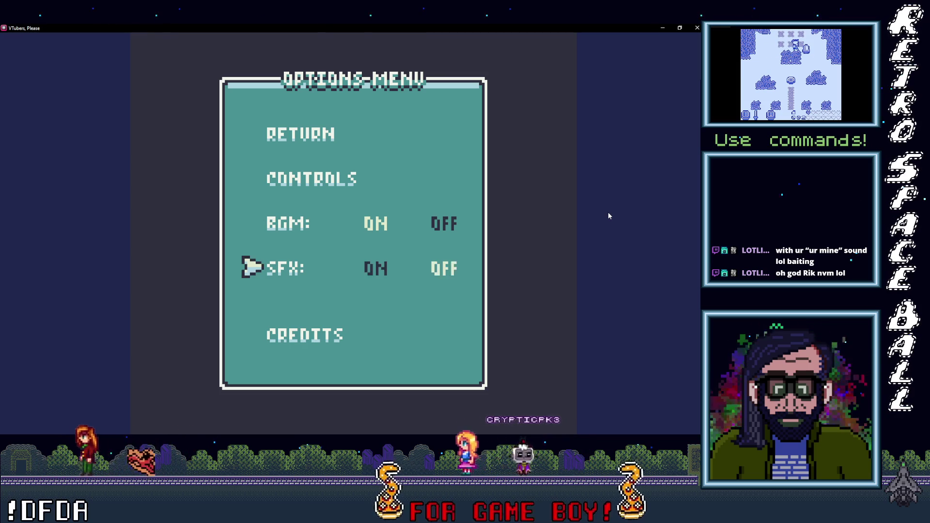
pyautogui.press('Up')
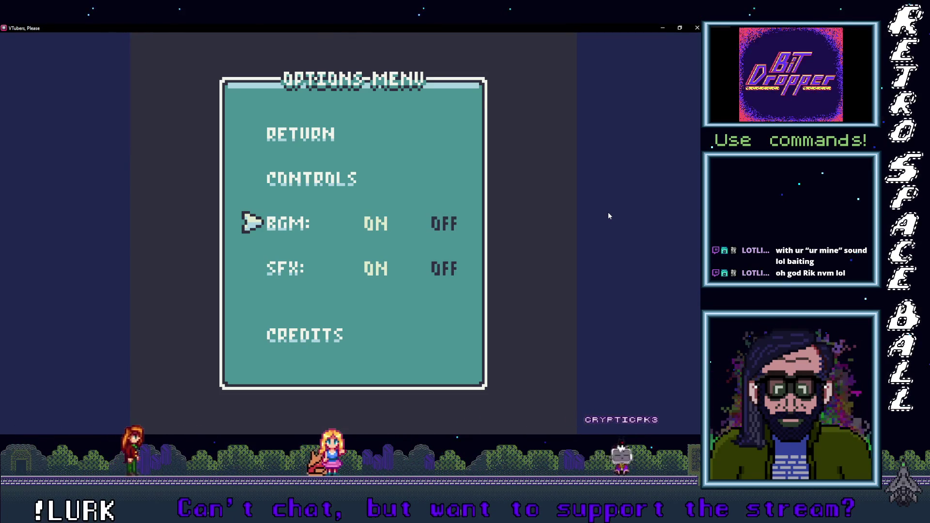
# Step: Choose CREDITS to replay them to Special Thanks, then close the game preview
pyautogui.press('Down')
pyautogui.press('Down')
pyautogui.press('Return')
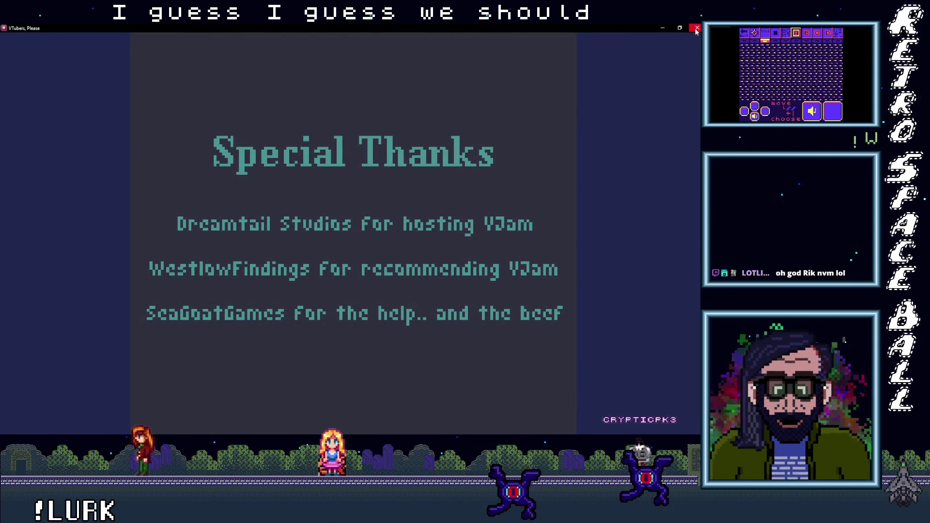
pyautogui.click(696, 28)
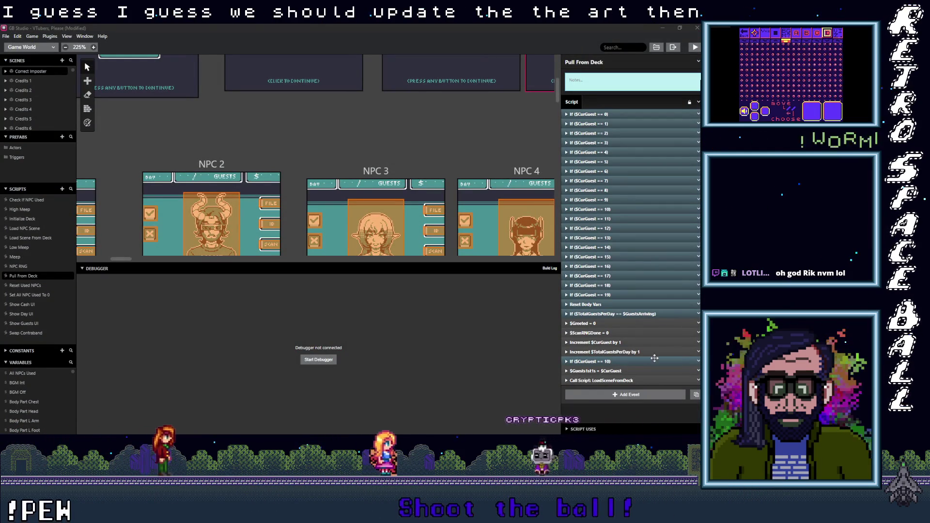
# Step: Open the VJam project's assets/backgrounds folder in File Explorer, widened with larger icons
pyautogui.click(656, 47)
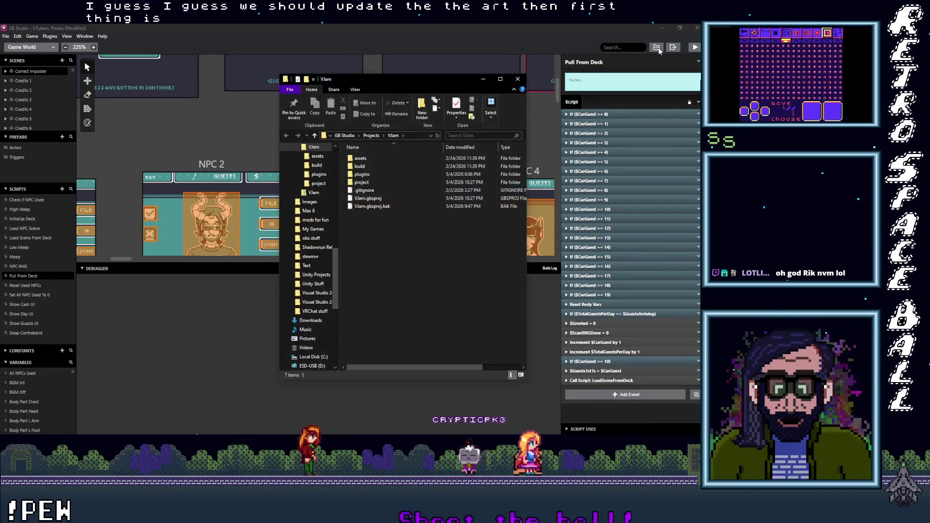
pyautogui.doubleClick(379, 158)
pyautogui.doubleClick(376, 166)
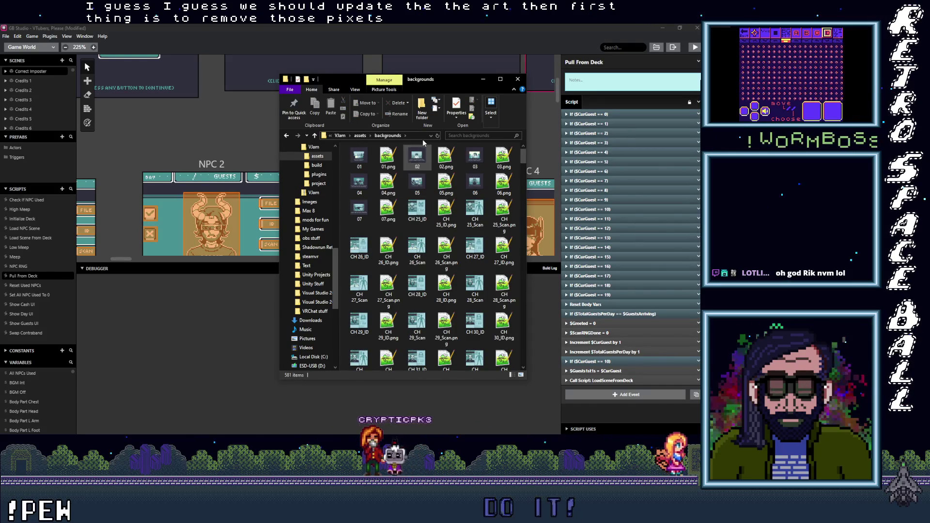
pyautogui.moveTo(278, 228); pyautogui.dragTo(151, 228)
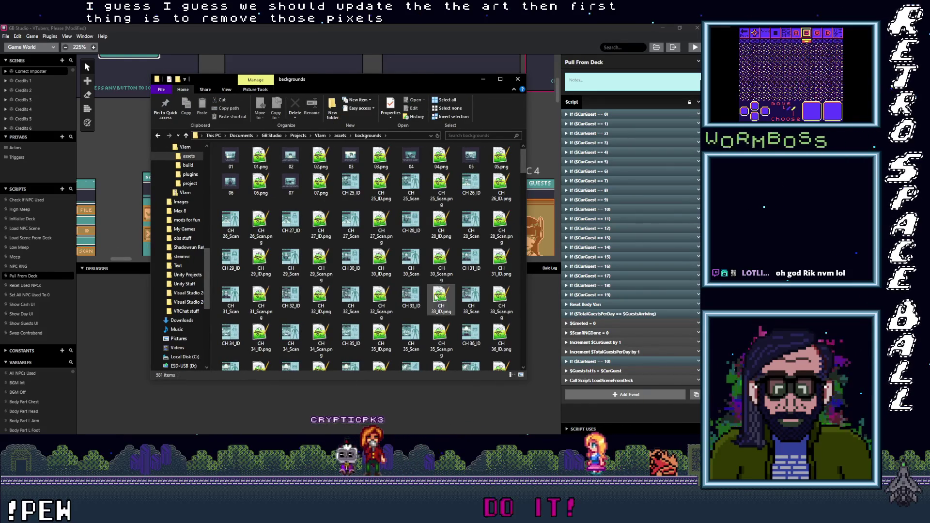
pyautogui.scroll(5, 416, 296)
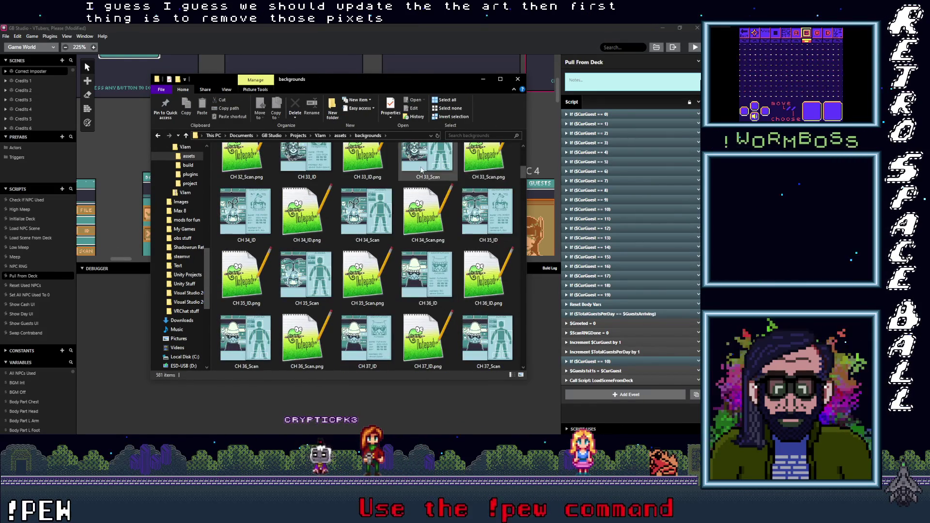
pyautogui.moveTo(521, 158); pyautogui.dragTo(542, 297)
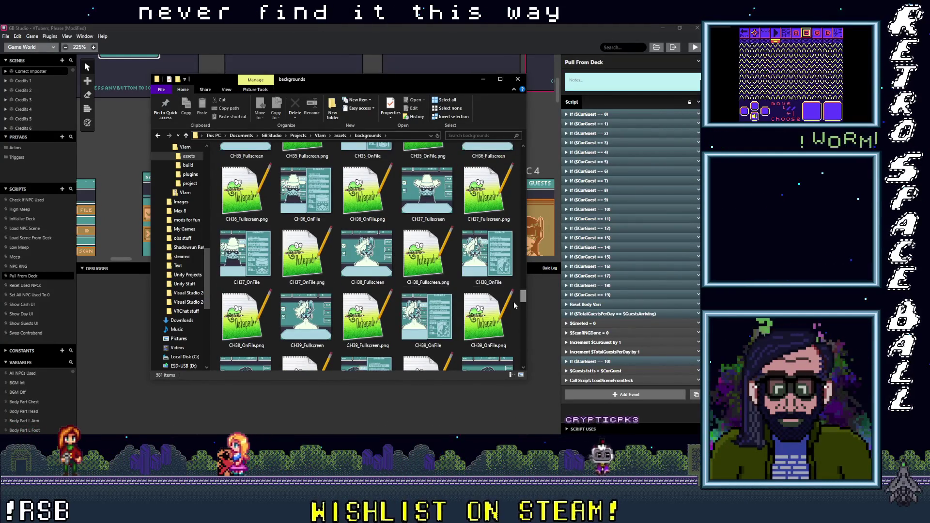
# Step: Select CH38_Fullscreen.png and open it in Aseprite
pyautogui.click(376, 267)
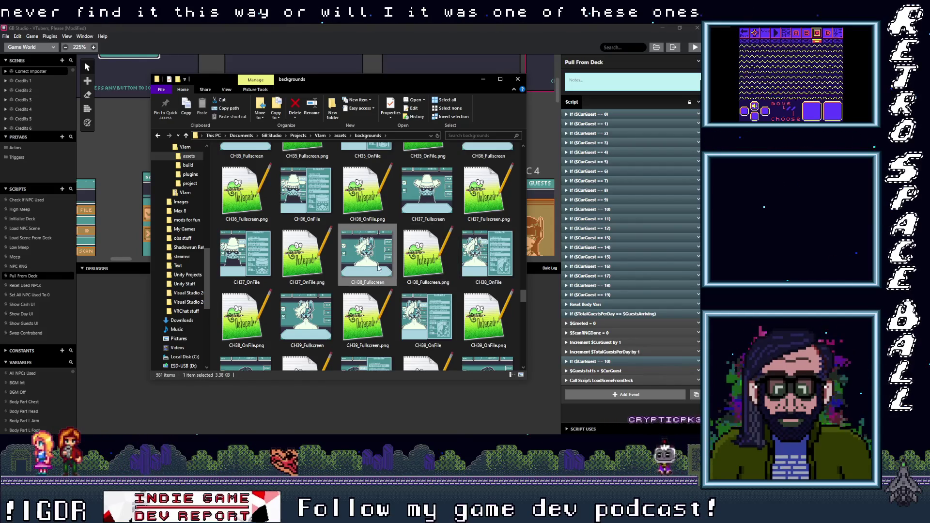
pyautogui.click(310, 317)
pyautogui.scroll(-2, 315, 290)
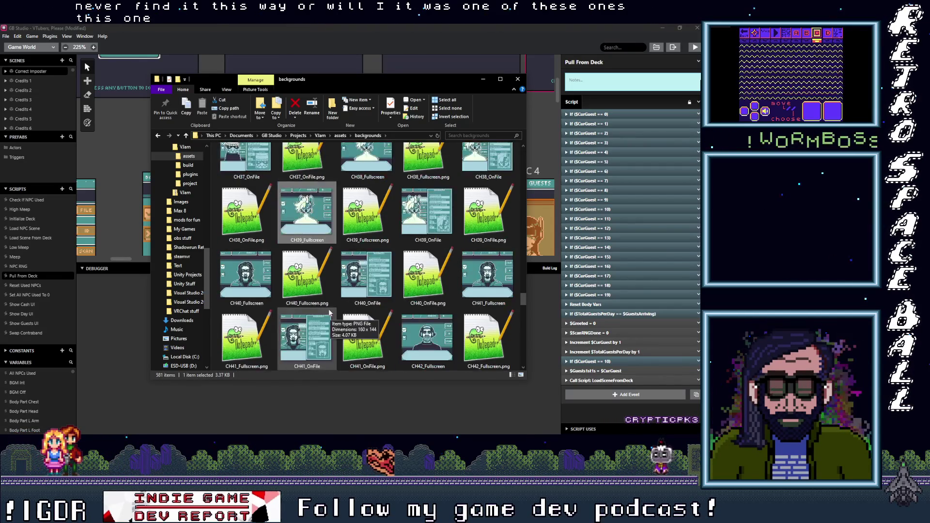
pyautogui.scroll(2, 319, 276)
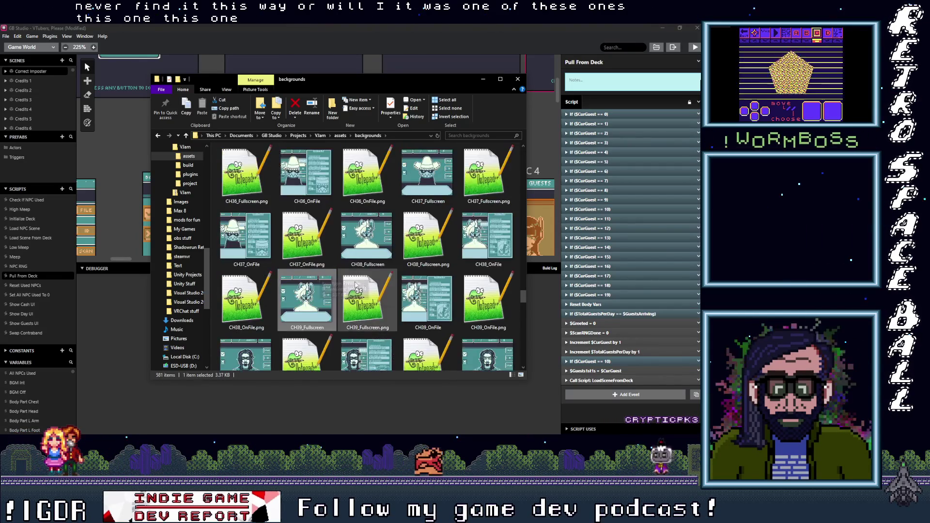
pyautogui.click(370, 250)
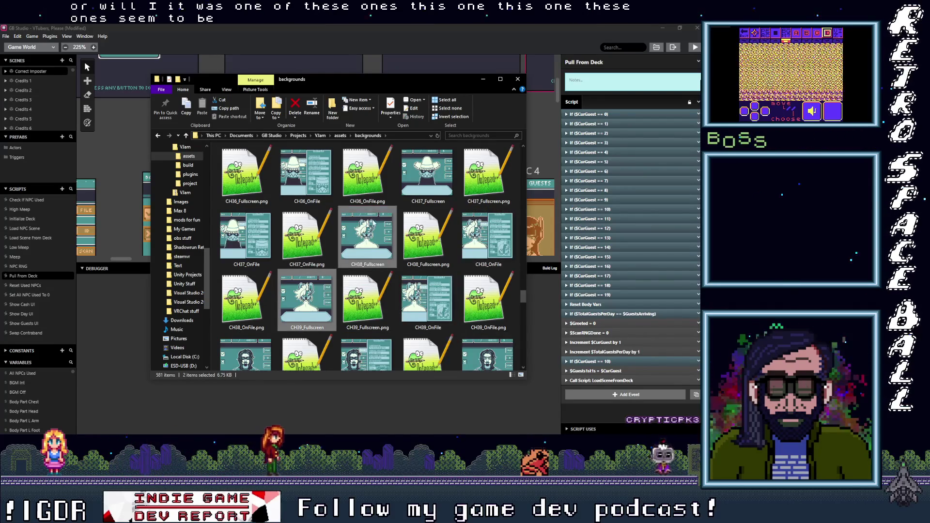
pyautogui.rightClick(384, 239)
pyautogui.click(397, 242)
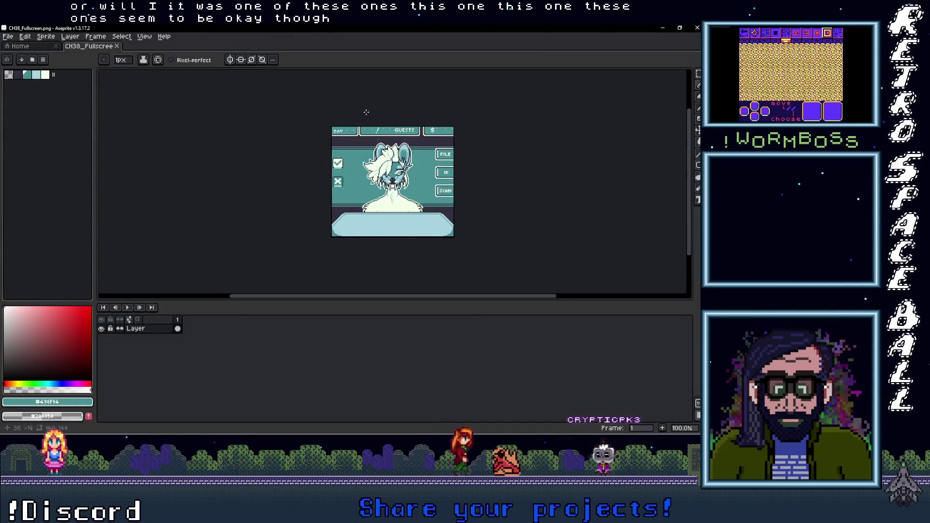
# Step: Open CH39_Fullscreen in Aseprite and paint its stray teal dot with the dark background colour
pyautogui.moveTo(669, 358)
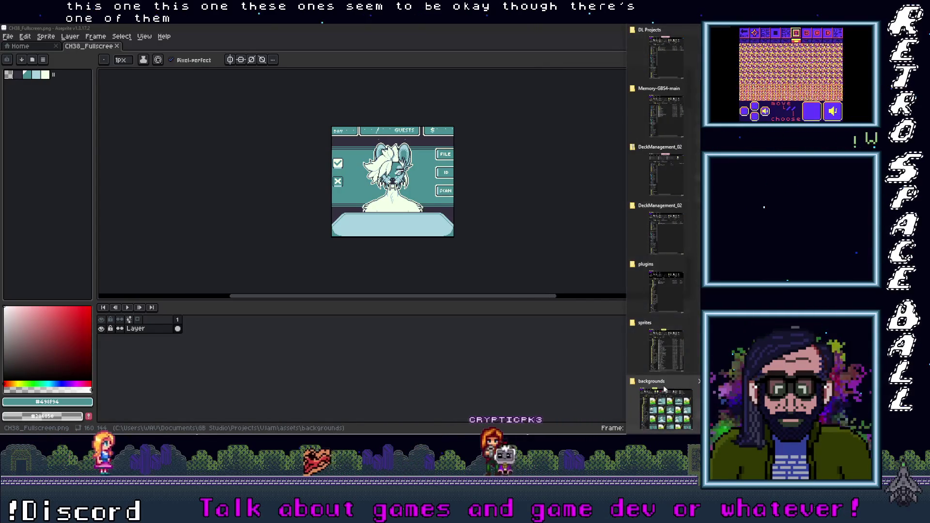
pyautogui.click(666, 409)
pyautogui.click(309, 315)
pyautogui.doubleClick(309, 314)
pyautogui.scroll(5, 411, 144)
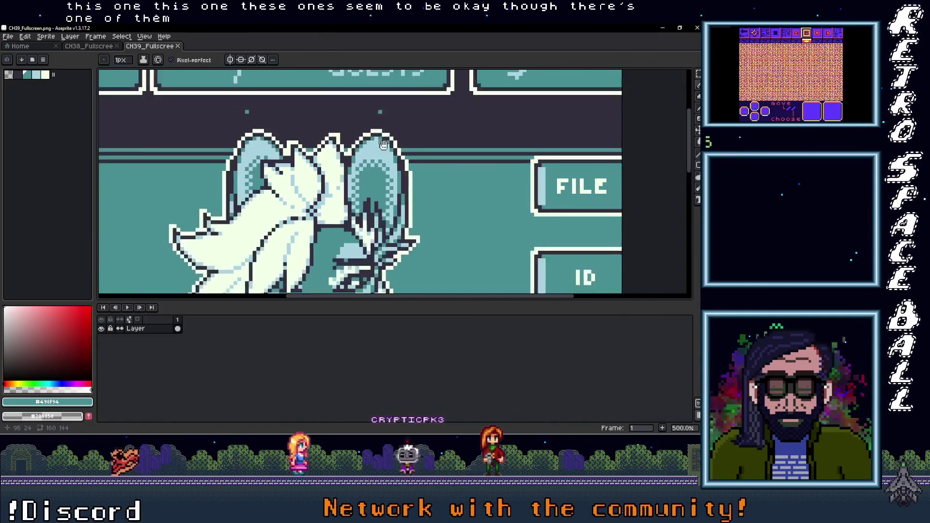
pyautogui.keyDown('alt'); pyautogui.click(424, 161); pyautogui.keyUp('alt')
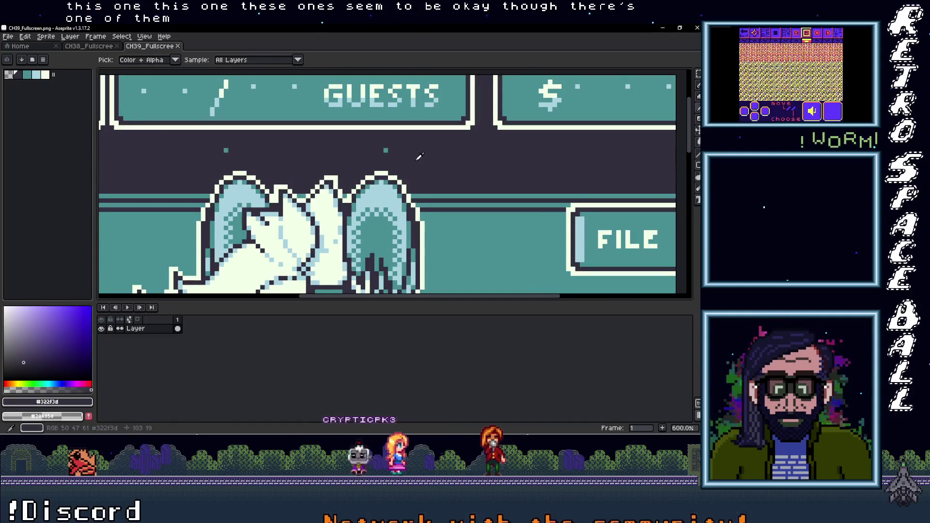
pyautogui.click(384, 150)
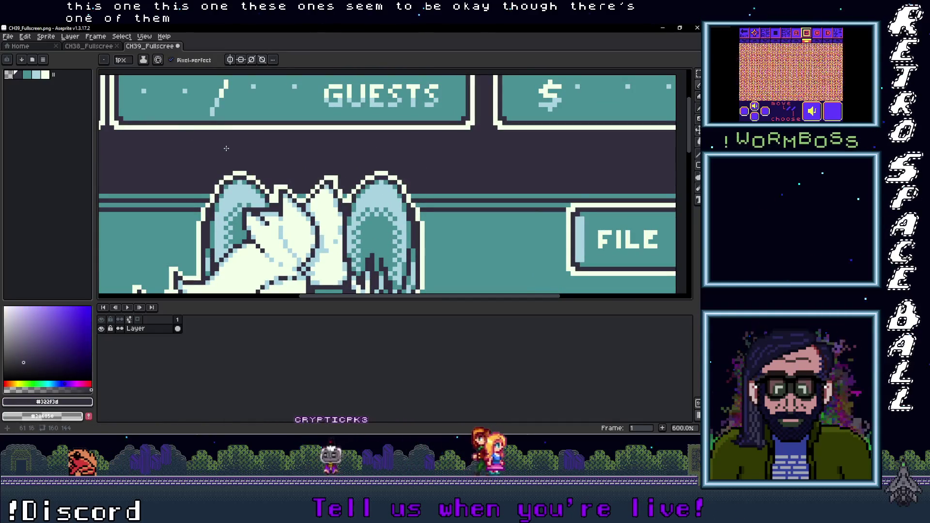
# Step: Paint over the stray teal dots above the sprite in CH38_Fullscreen
pyautogui.click(88, 45)
pyautogui.scroll(6, 425, 198)
pyautogui.scroll(-1, 425, 197)
pyautogui.click(426, 188)
pyautogui.click(265, 188)
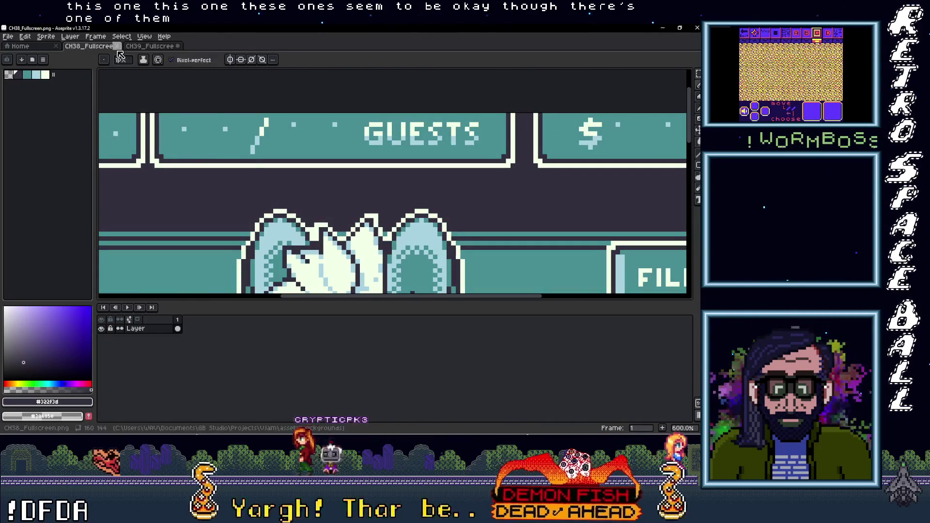
# Step: Close CH38_Fullscreen, save the cleaned-up CH39_Fullscreen, and close it
pyautogui.click(23, 38)
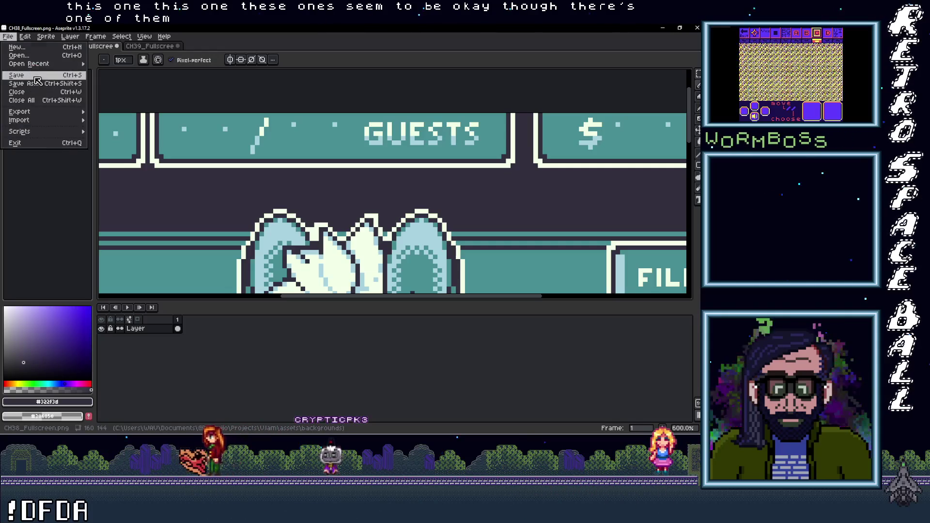
pyautogui.click(85, 44)
pyautogui.click(117, 46)
pyautogui.click(8, 36)
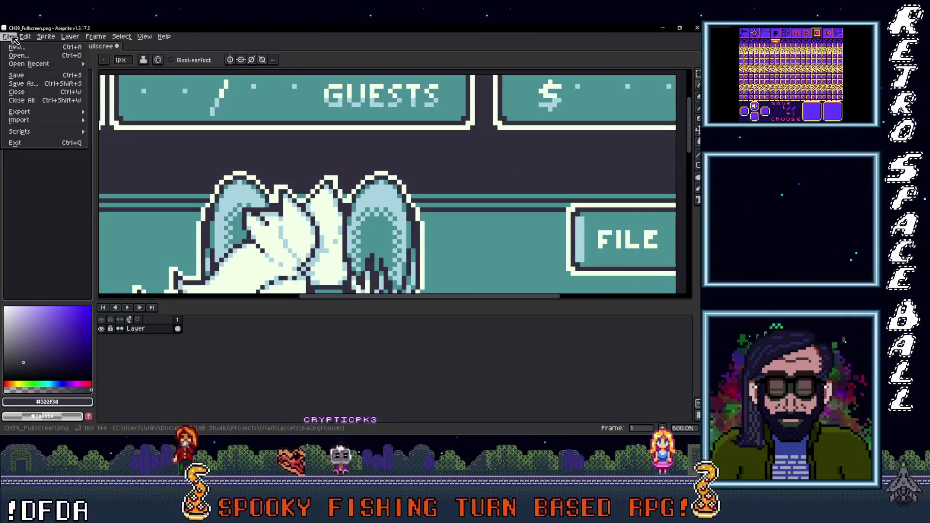
pyautogui.click(28, 78)
pyautogui.press('-')
pyautogui.press('-')
pyautogui.press('-')
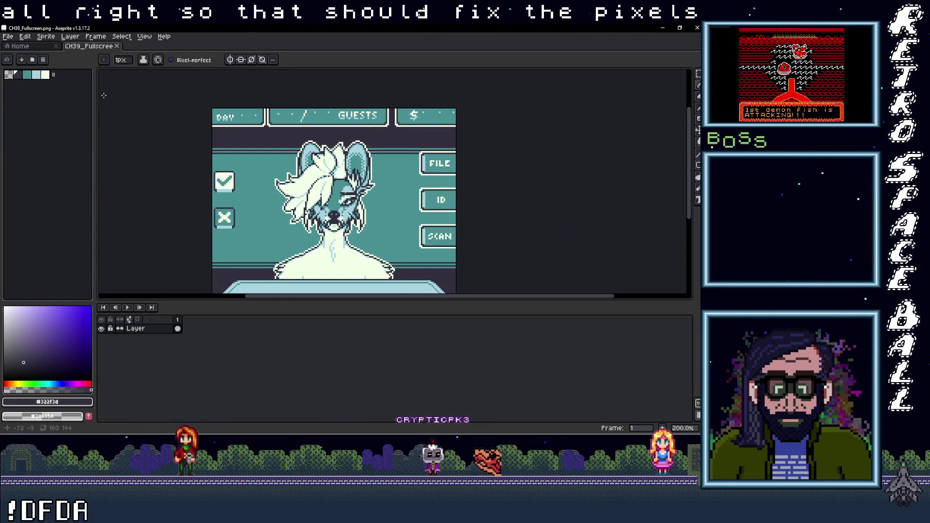
pyautogui.hotkey('ctrl', 'w')
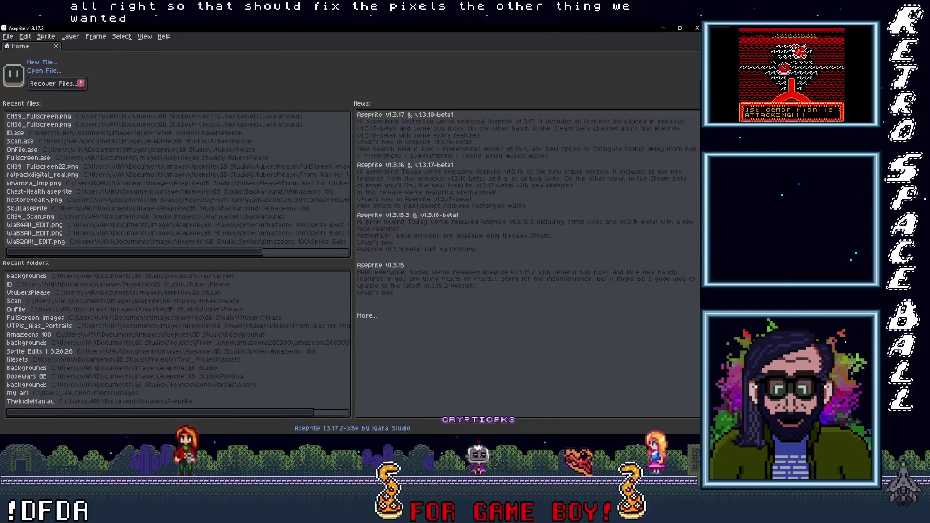
# Step: Reopen CH39_Fullscreen, then close the extra CH39_Fullscreen and Cursor1.png Aseprite windows
pyautogui.hotkey('ctrl', 'shift', 't')
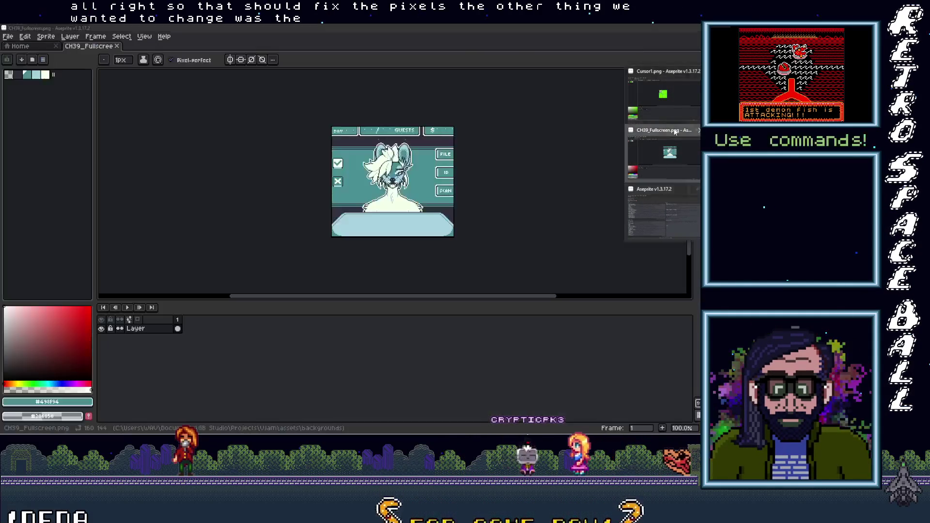
pyautogui.click(708, 154)
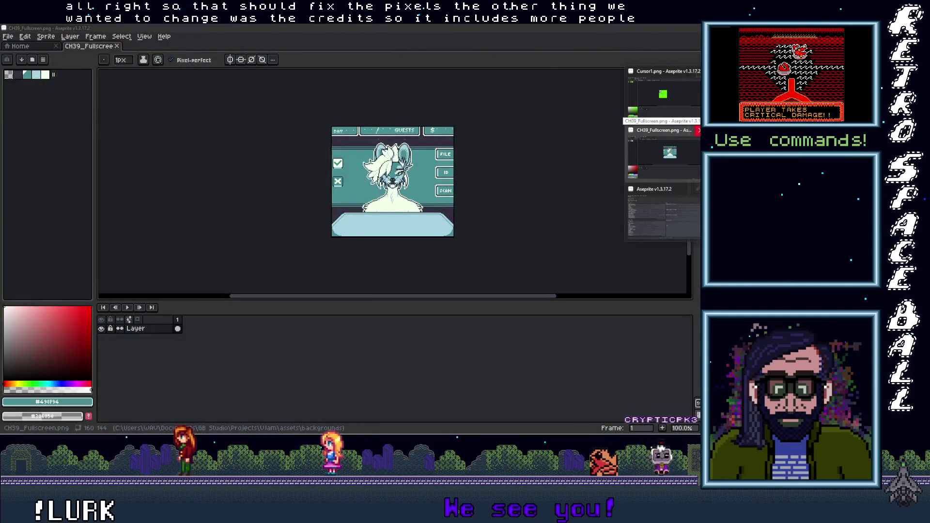
pyautogui.click(699, 86)
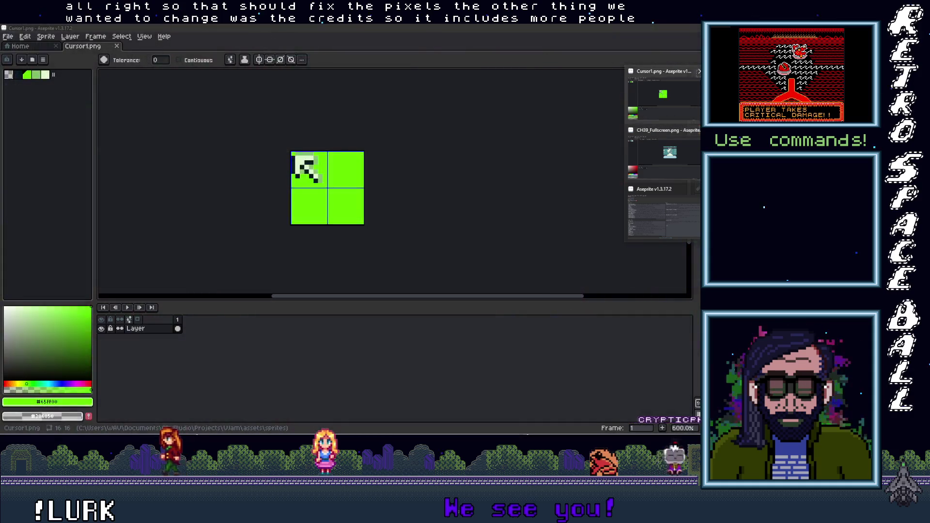
pyautogui.click(699, 130)
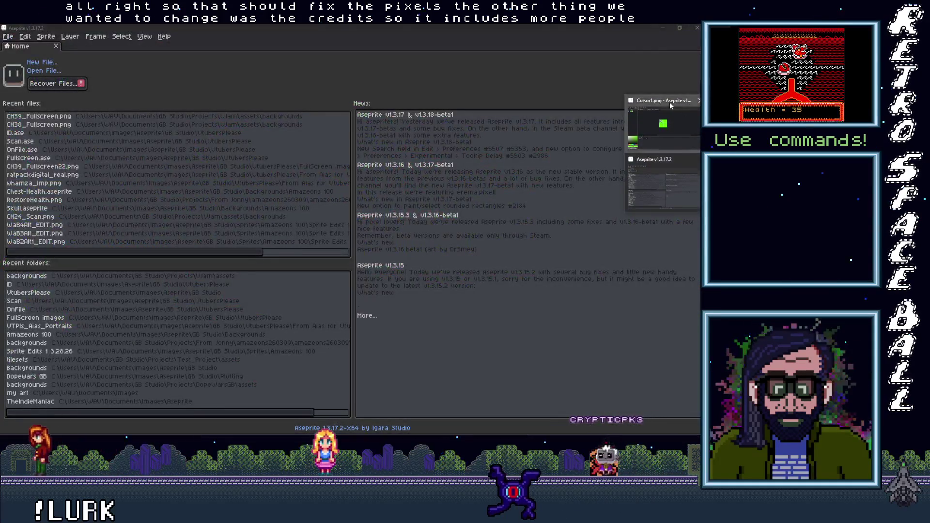
pyautogui.click(699, 100)
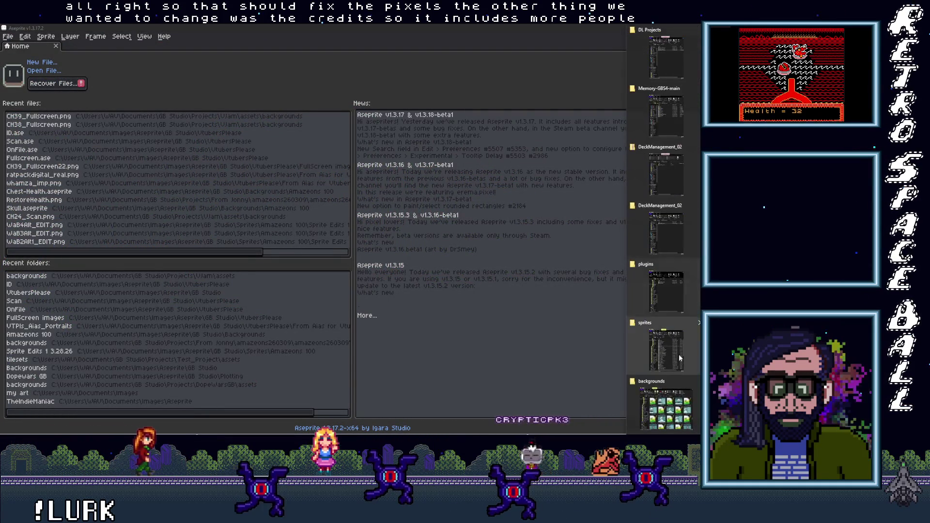
# Step: Drag Summary07.png from the backgrounds folder onto Aseprite to open it
pyautogui.click(679, 344)
pyautogui.scroll(-20, 415, 283)
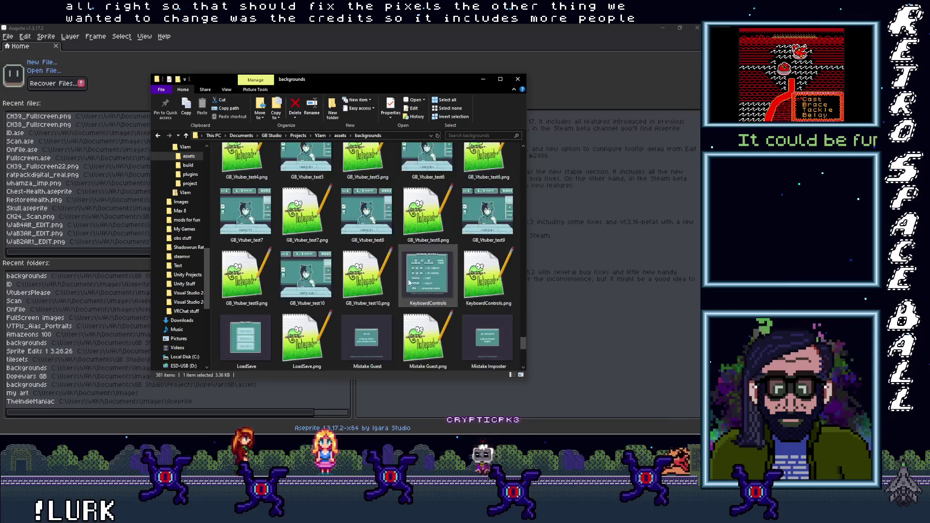
pyautogui.click(431, 219)
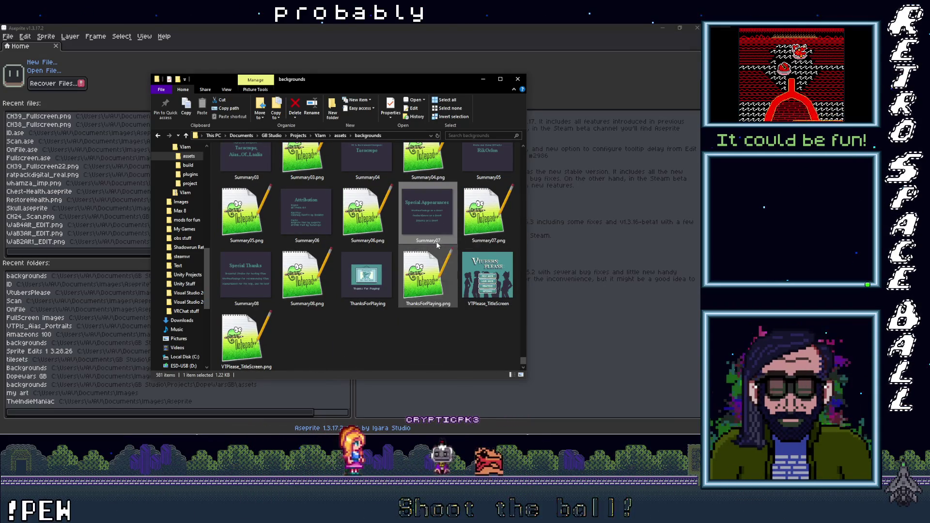
pyautogui.moveTo(425, 218); pyautogui.dragTo(367, 54)
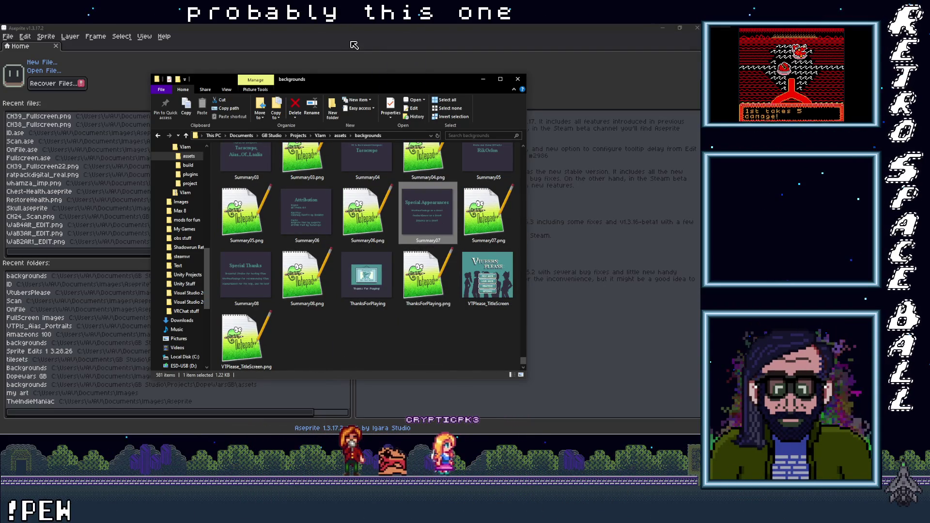
pyautogui.moveTo(434, 229); pyautogui.dragTo(144, 57)
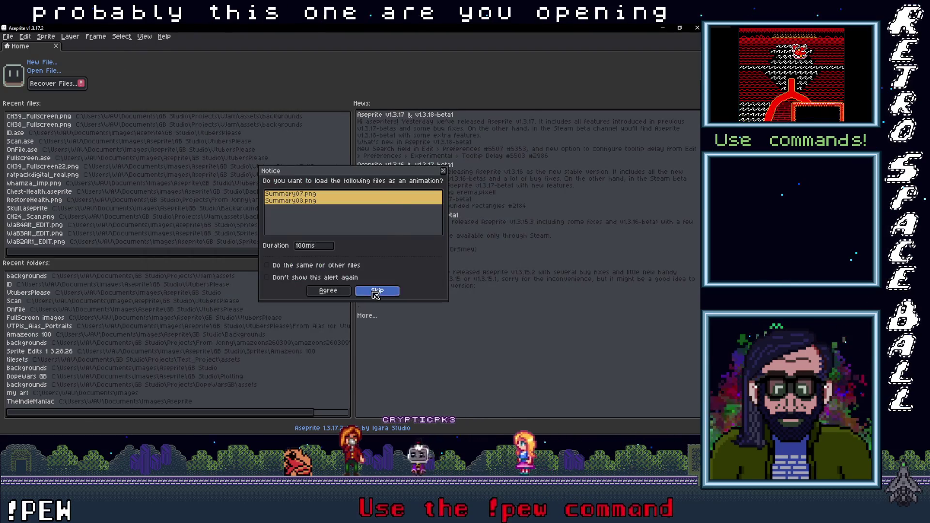
# Step: Open Summary07.png alone rather than as an animation and view the whole credits image
pyautogui.click(376, 291)
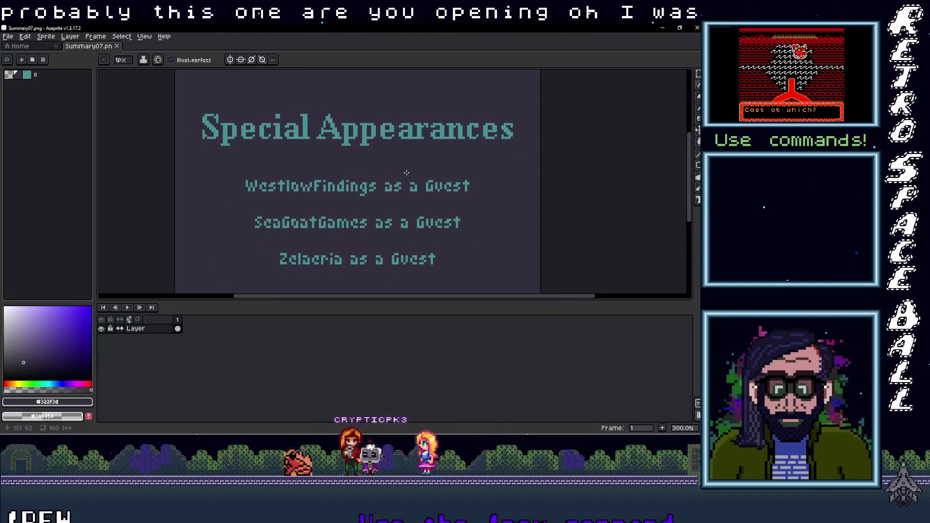
pyautogui.moveTo(411, 178)
pyautogui.mouseDown()
pyautogui.moveTo(411, 148)
pyautogui.moveTo(350, 132)
pyautogui.mouseUp()
pyautogui.scroll(-1, 346, 136)
pyautogui.scroll(2, 343, 140)
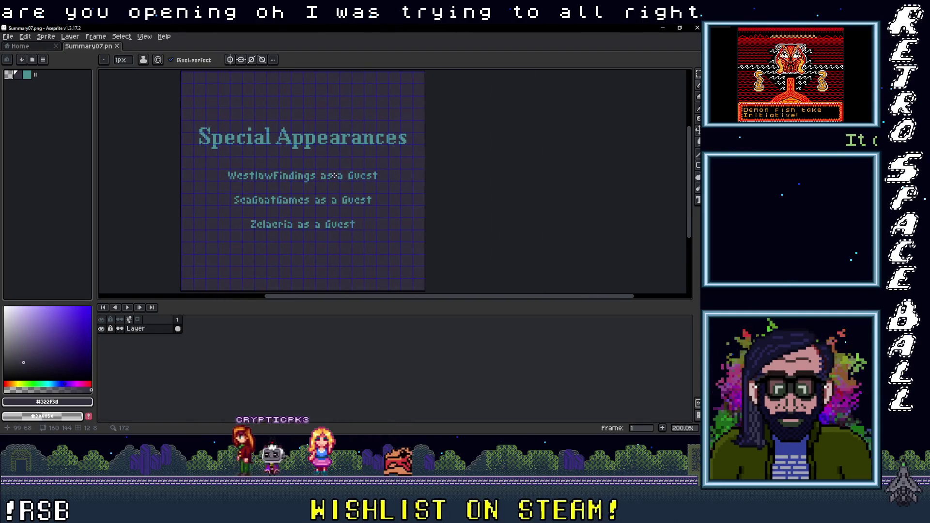
pyautogui.scroll(1, 338, 181)
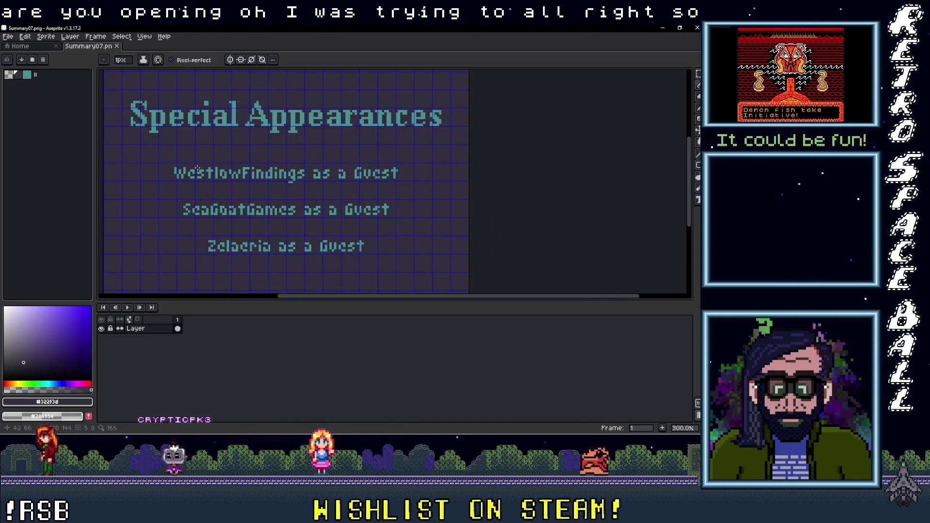
# Step: With the Rectangular Marquee, move the WestlowFindings as a Guest line up a few pixels
pyautogui.press('m')
pyautogui.scroll(2, 179, 167)
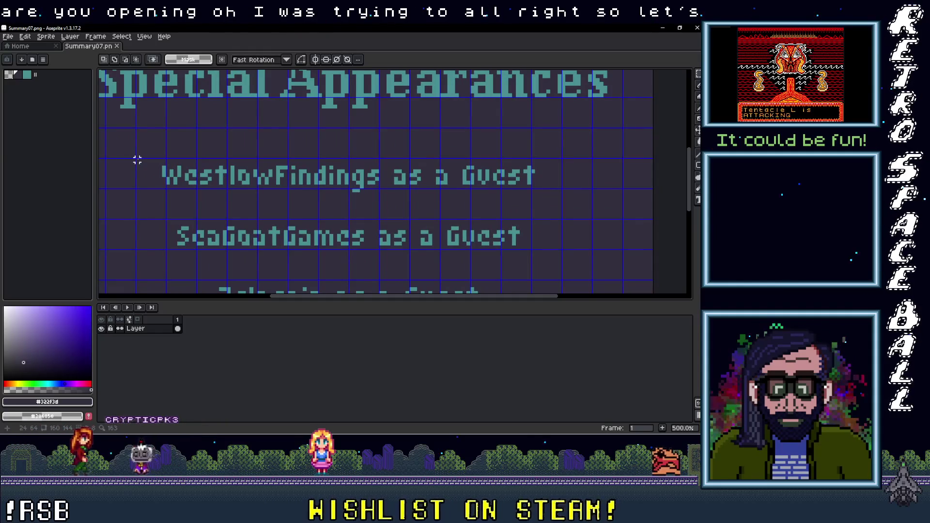
pyautogui.moveTo(137, 159); pyautogui.dragTo(563, 192)
pyautogui.moveTo(462, 183); pyautogui.dragTo(441, 149)
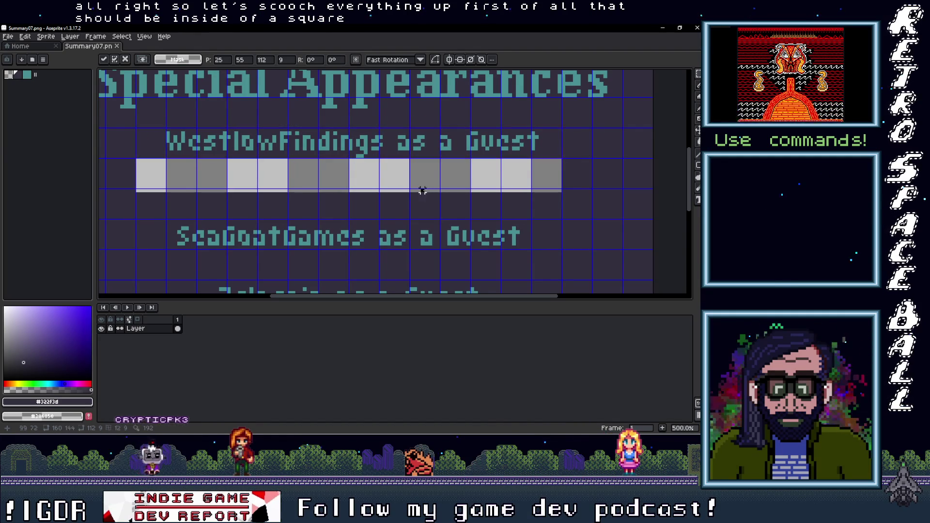
pyautogui.click(254, 235)
# Step: Move the SeaGoatGames and Zelaria guest lines up under WestlowFindings
pyautogui.moveTo(164, 217)
pyautogui.mouseDown()
pyautogui.moveTo(378, 248)
pyautogui.moveTo(532, 251)
pyautogui.mouseUp()
pyautogui.moveTo(448, 240); pyautogui.dragTo(452, 180)
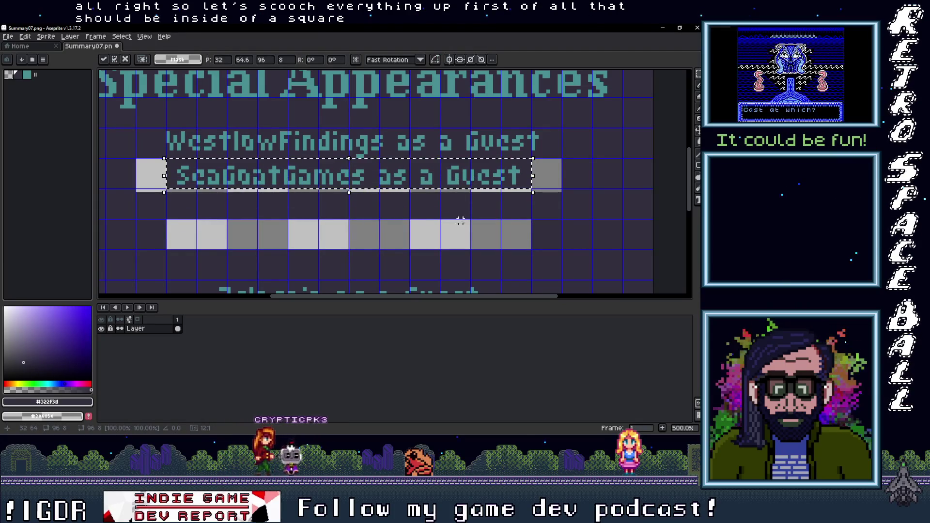
pyautogui.scroll(-2, 311, 238)
pyautogui.moveTo(201, 222)
pyautogui.mouseDown()
pyautogui.moveTo(513, 253)
pyautogui.moveTo(502, 253)
pyautogui.moveTo(450, 153)
pyautogui.mouseUp()
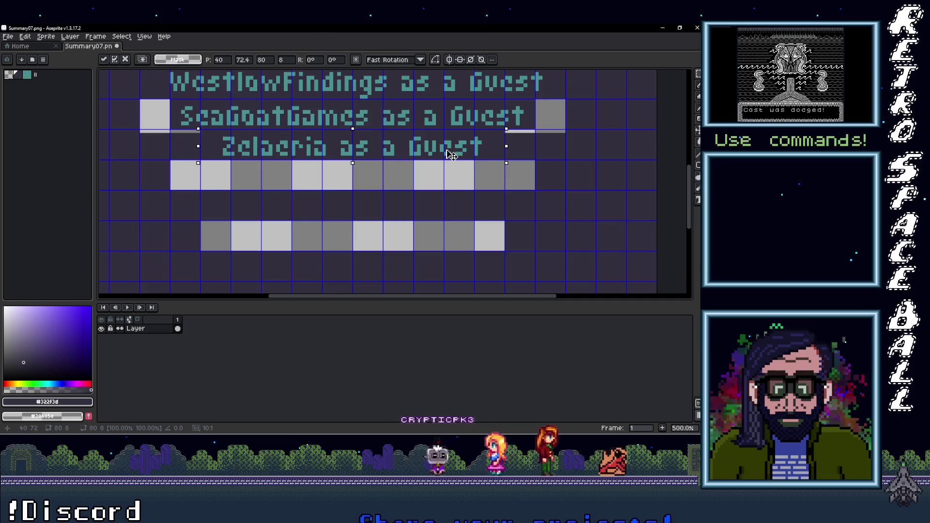
pyautogui.scroll(2, 450, 154)
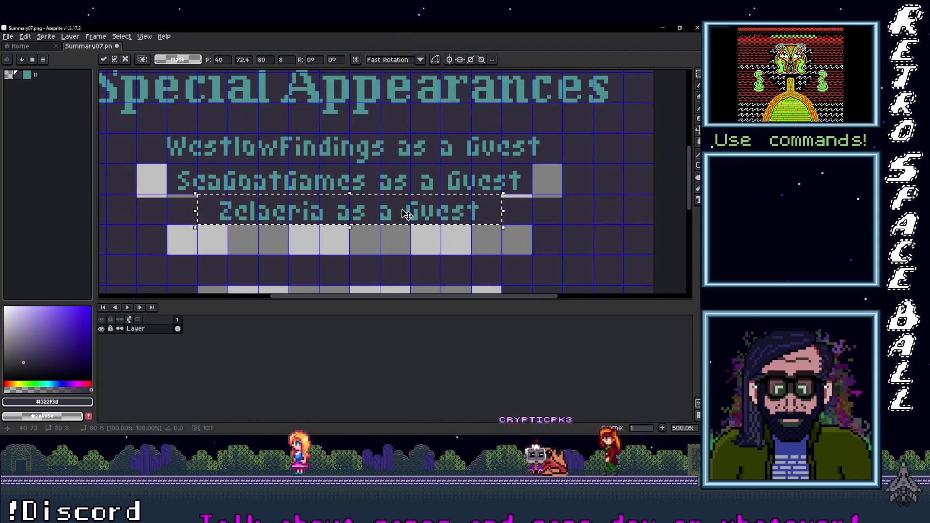
pyautogui.scroll(1, 343, 211)
pyautogui.hotkey('ctrl', 'd')
pyautogui.scroll(1, 477, 225)
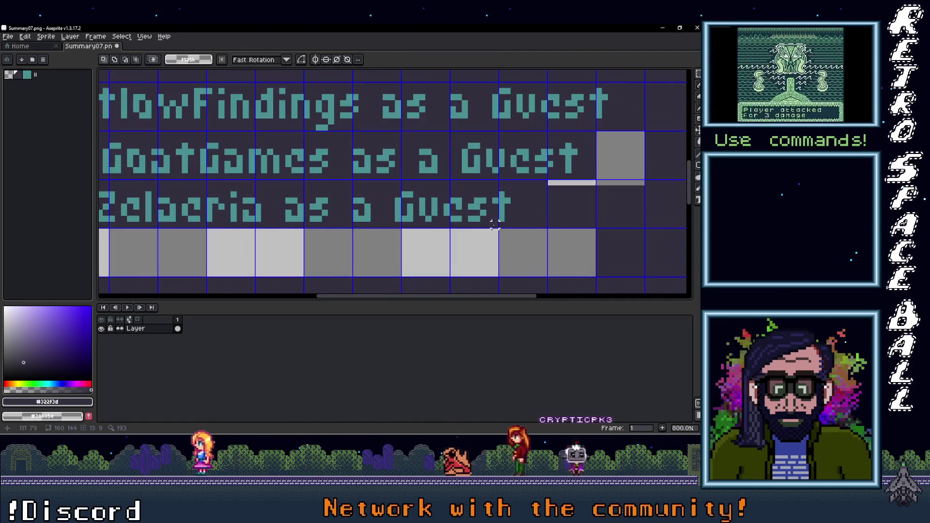
# Step: Nudge the Zelaria line up one pixel and commit the moved selections
pyautogui.moveTo(505, 218)
pyautogui.mouseDown()
pyautogui.moveTo(99, 185)
pyautogui.moveTo(151, 184)
pyautogui.mouseUp()
pyautogui.moveTo(479, 200); pyautogui.dragTo(479, 197)
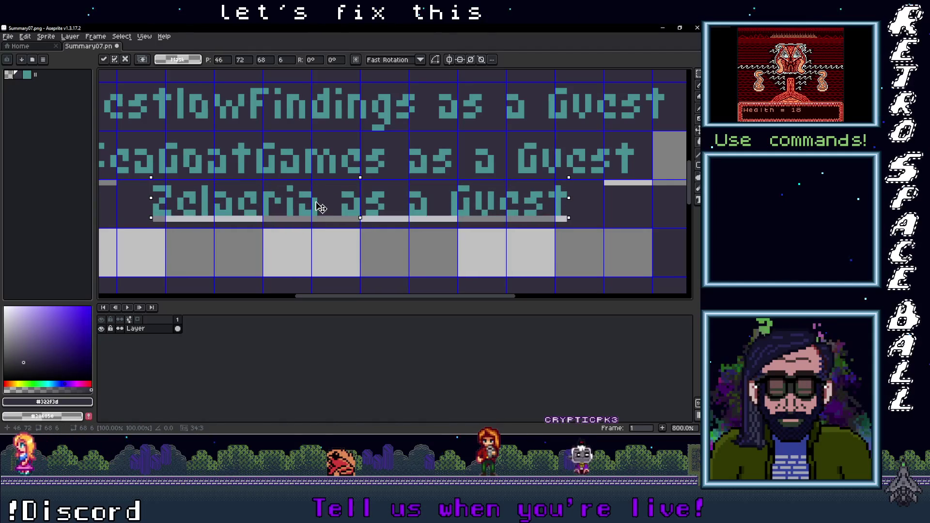
pyautogui.scroll(2, 481, 209)
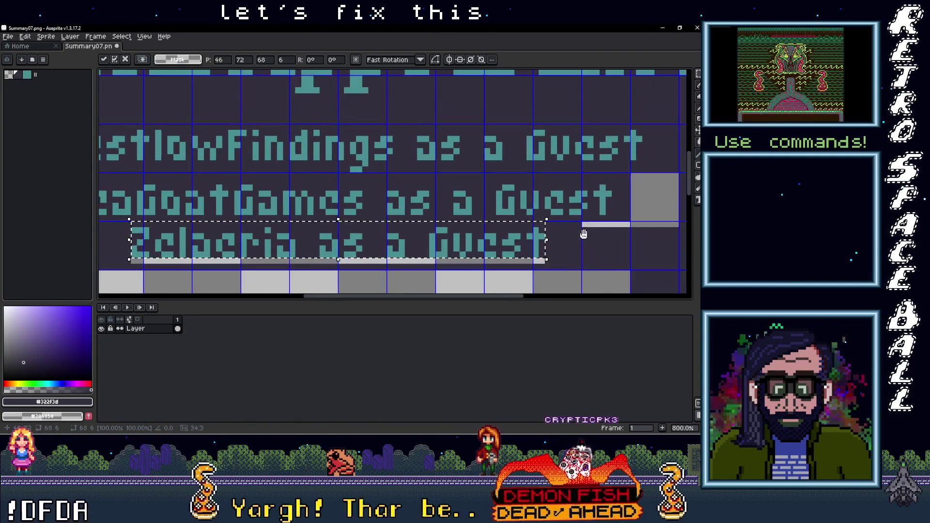
pyautogui.hotkey('ctrl', 'd')
pyautogui.moveTo(614, 212); pyautogui.dragTo(133, 181)
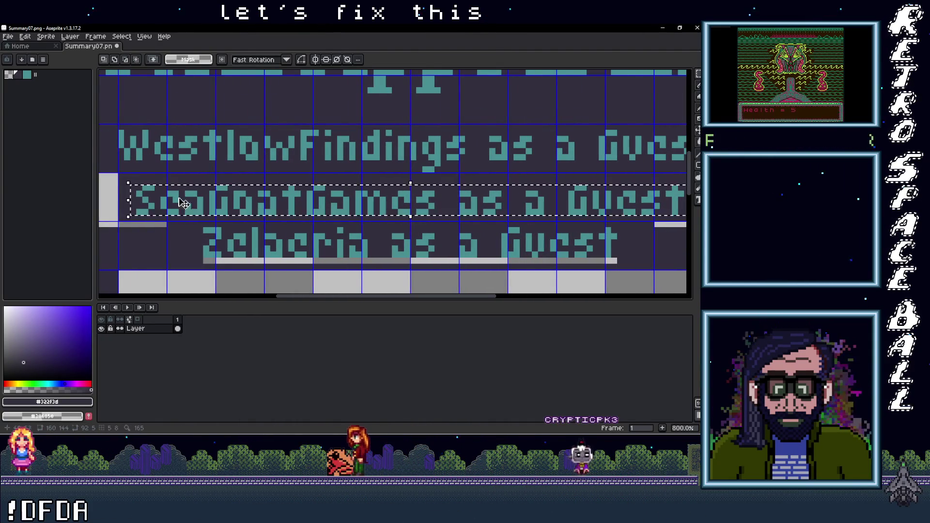
pyautogui.hotkey('ctrl', 'd')
# Step: Fill the transparent gaps with the dark background colour using the Paint Bucket
pyautogui.scroll(-3, 514, 259)
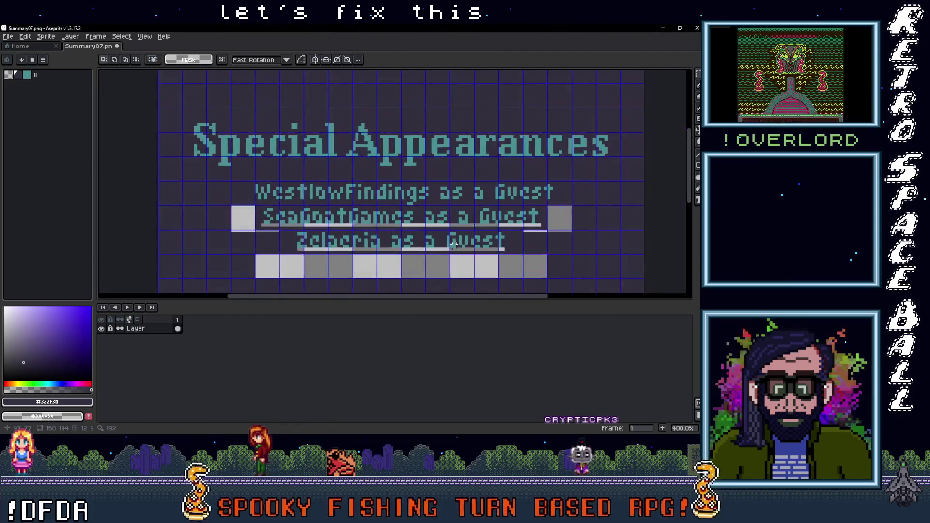
pyautogui.scroll(1, 515, 260)
pyautogui.press('i')
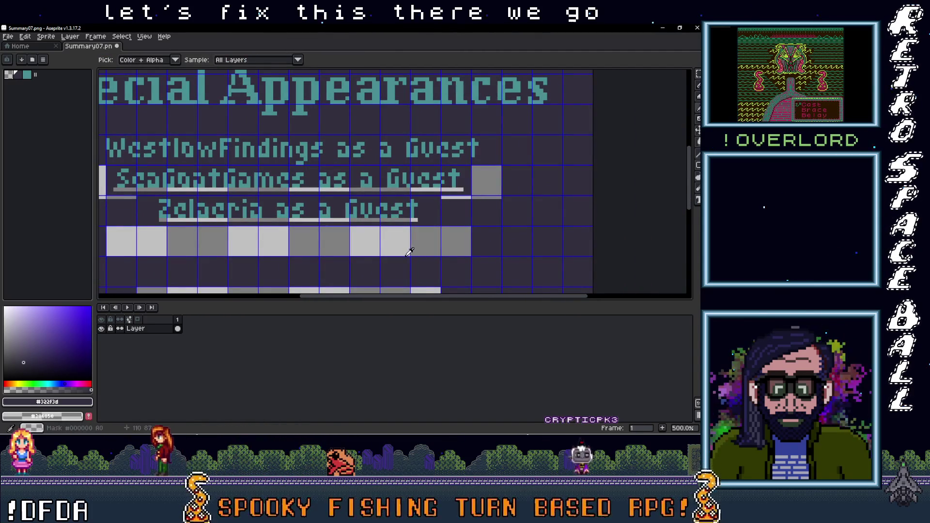
pyautogui.press('g')
pyautogui.click(385, 241)
pyautogui.scroll(-3, 435, 223)
pyautogui.scroll(1, 447, 217)
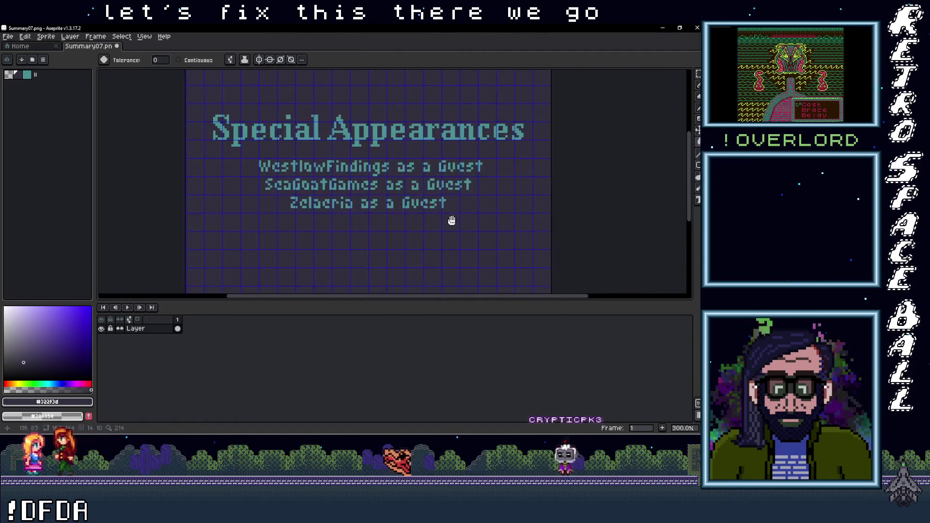
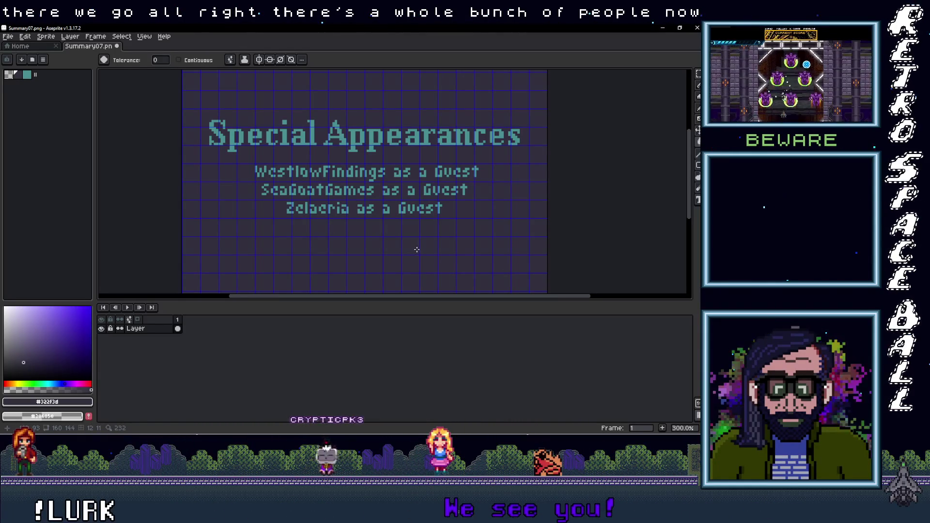
# Step: Pan the credits image, then bring the GB Studio 'VTubers, Please' project to the front
pyautogui.moveTo(429, 237)
pyautogui.mouseDown()
pyautogui.moveTo(424, 187)
pyautogui.moveTo(415, 193)
pyautogui.mouseUp()
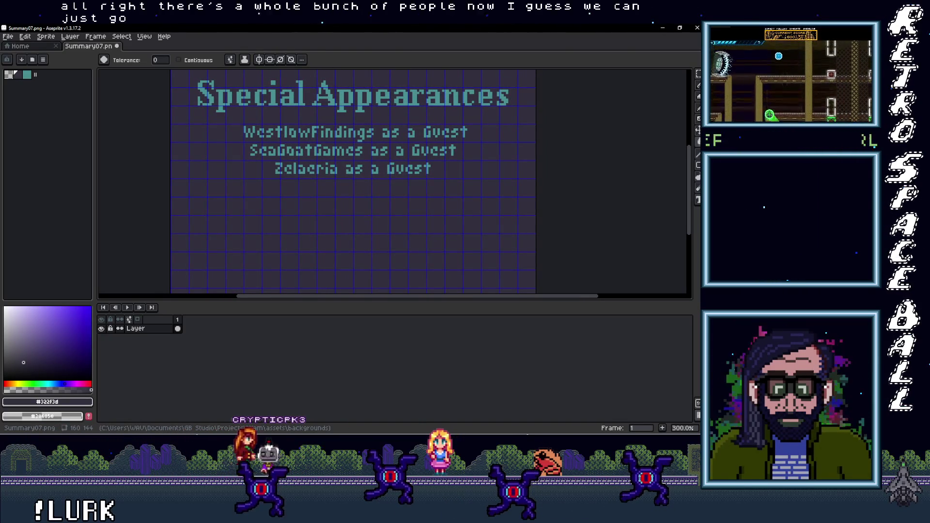
pyautogui.click(659, 144)
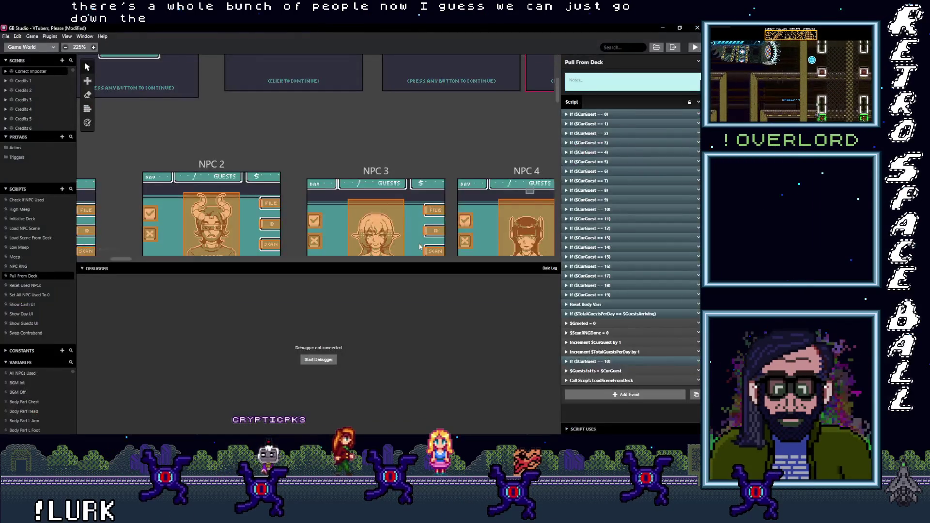
# Step: Scroll through the NPC scenes in GB Studio, then minimize it to return to Aseprite
pyautogui.scroll(-2, 393, 190)
pyautogui.scroll(2, 393, 191)
pyautogui.scroll(-2, 393, 190)
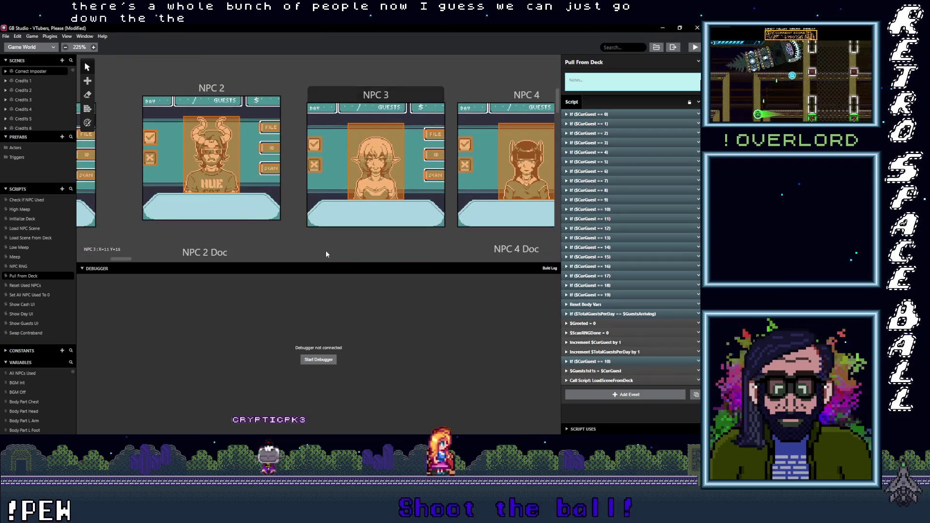
pyautogui.moveTo(123, 257); pyautogui.dragTo(286, 277)
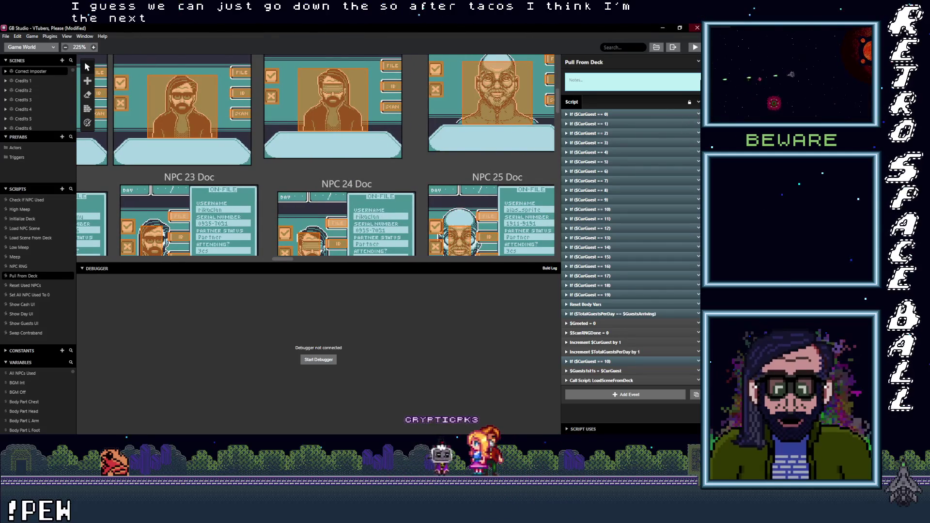
pyautogui.click(663, 29)
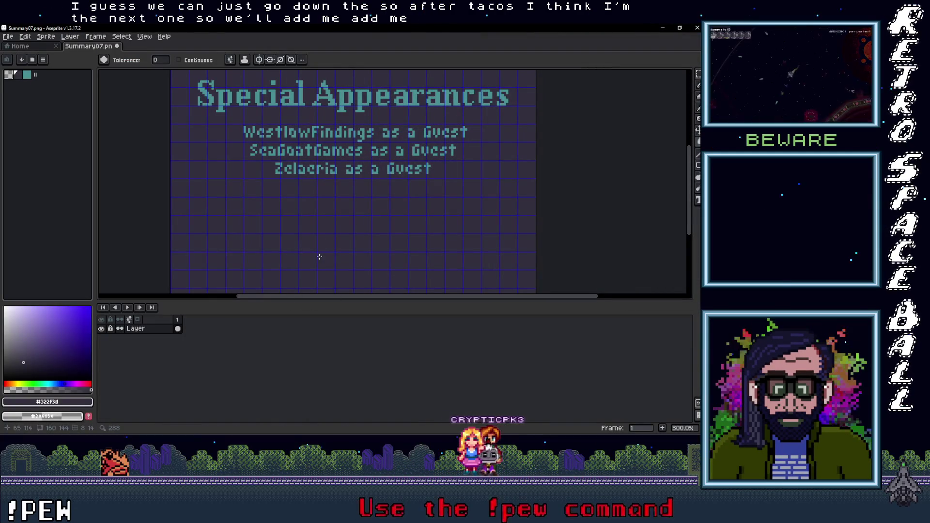
# Step: Add a new layer above the existing one
pyautogui.rightClick(151, 342)
pyautogui.moveTo(167, 351)
pyautogui.click(227, 352)
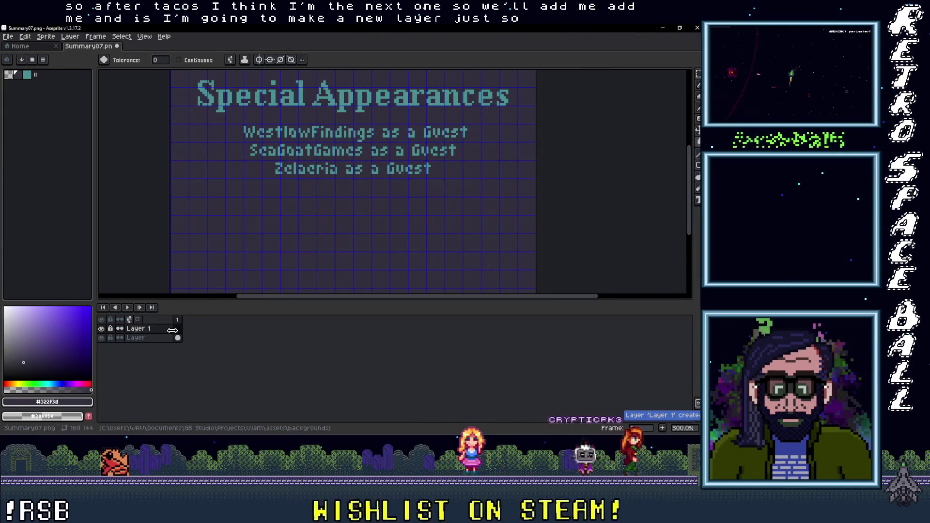
# Step: Pick the teal colour and draw a text box beneath the Zelaeria line
pyautogui.click(27, 74)
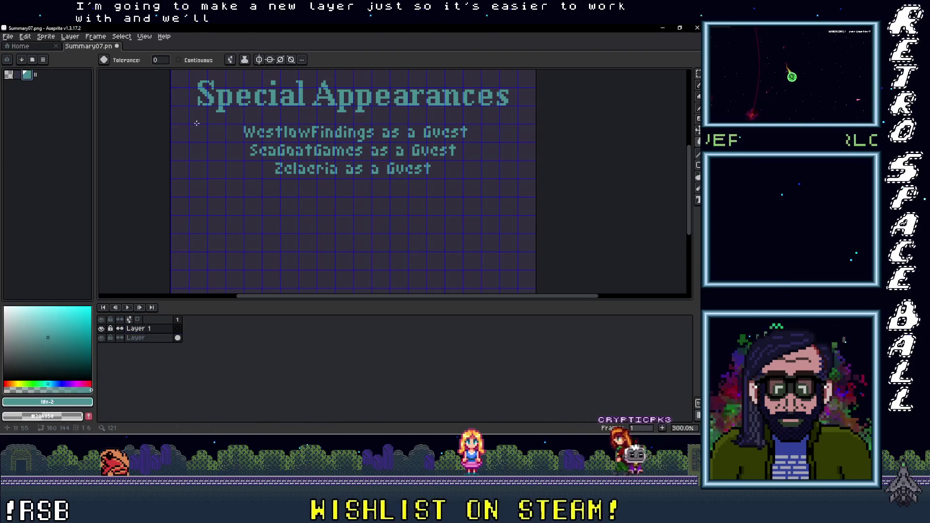
pyautogui.press('t')
pyautogui.scroll(2, 290, 185)
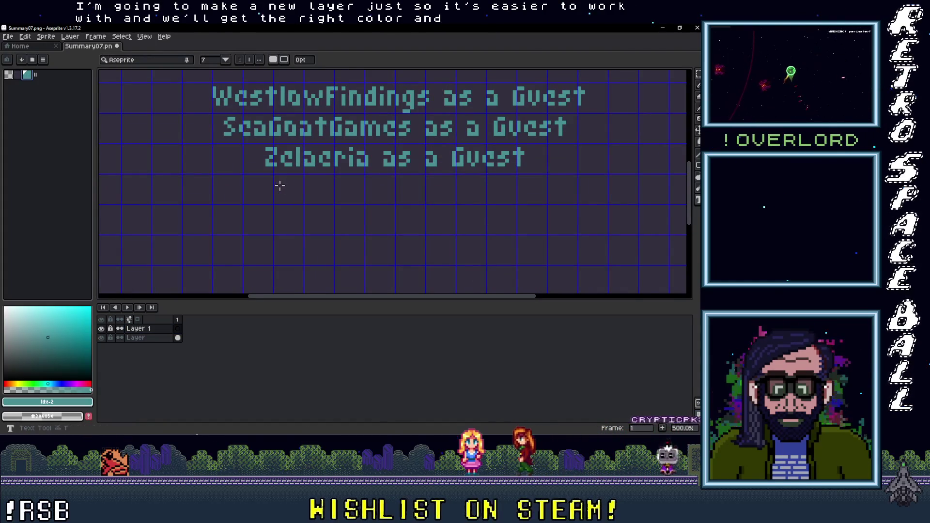
pyautogui.press('d')
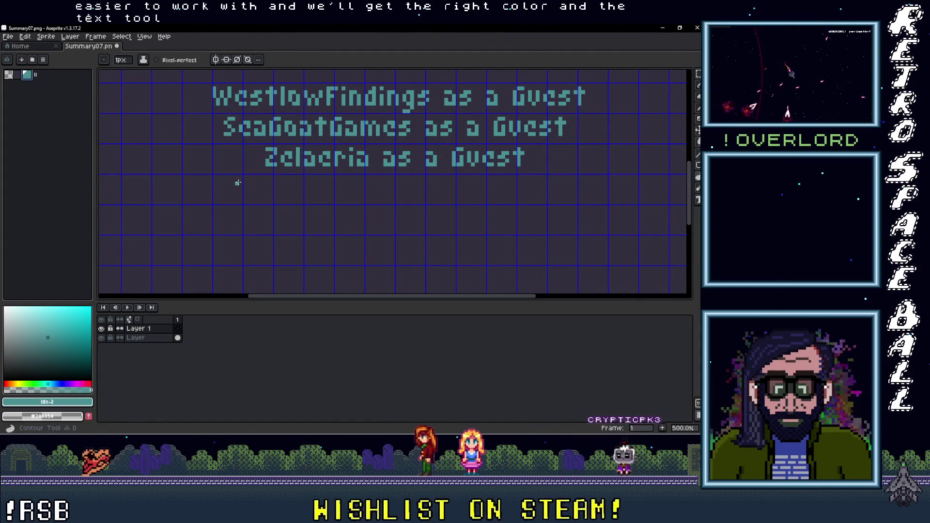
pyautogui.press('t')
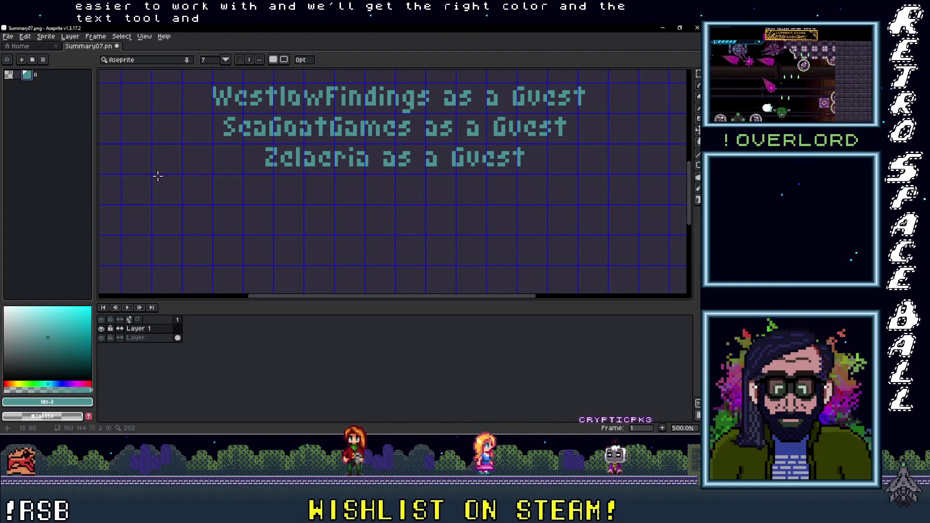
pyautogui.moveTo(153, 175)
pyautogui.mouseDown()
pyautogui.moveTo(436, 204)
pyautogui.moveTo(607, 203)
pyautogui.mouseUp()
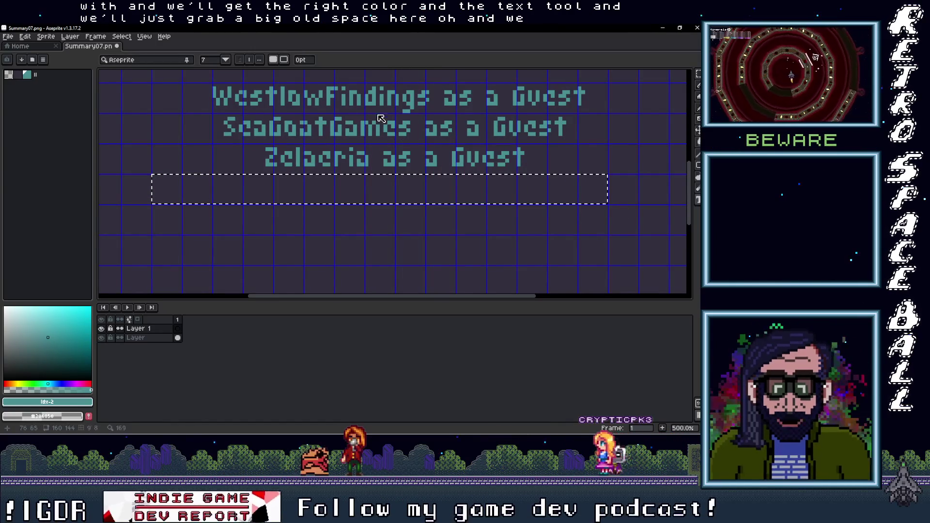
pyautogui.click(198, 61)
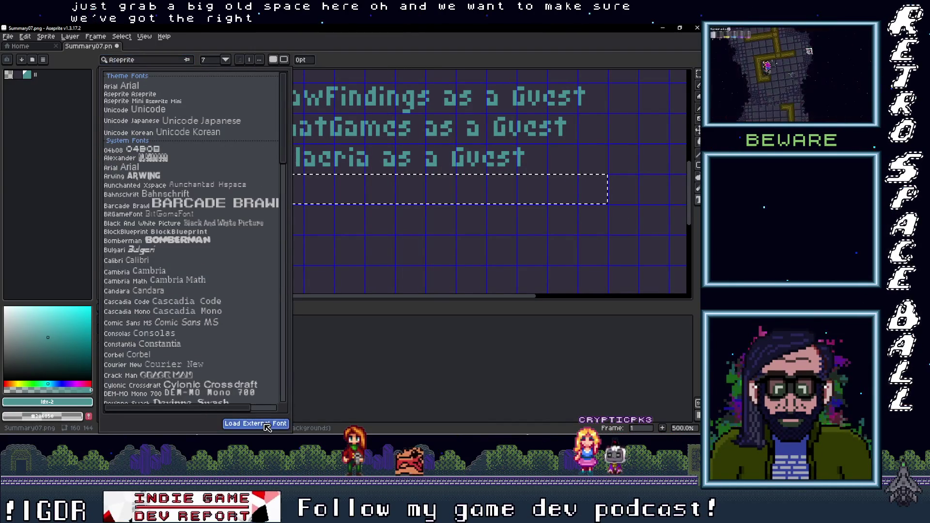
# Step: Load the external font 'a frog stole my backup drive' from Images > Aseprite > GB Studio > VtubersPlease > From Taco
pyautogui.click(264, 423)
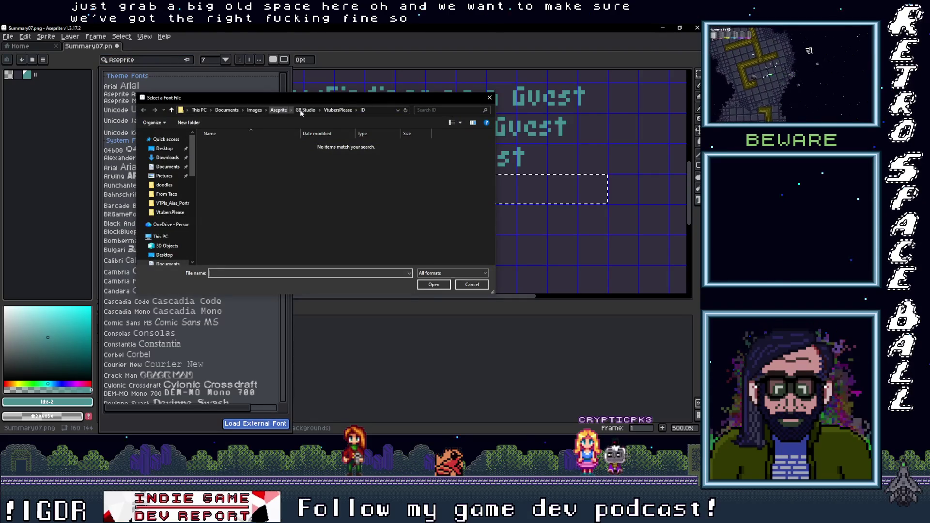
pyautogui.click(167, 167)
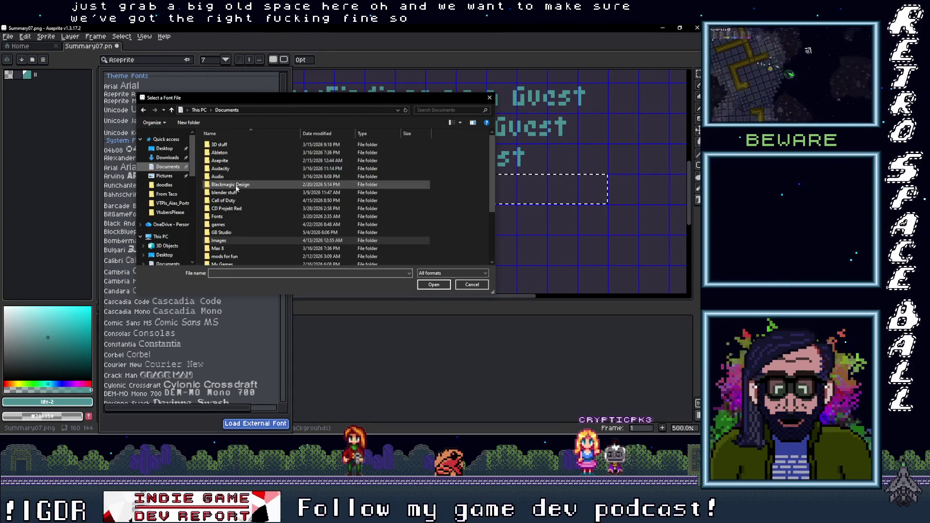
pyautogui.doubleClick(233, 235)
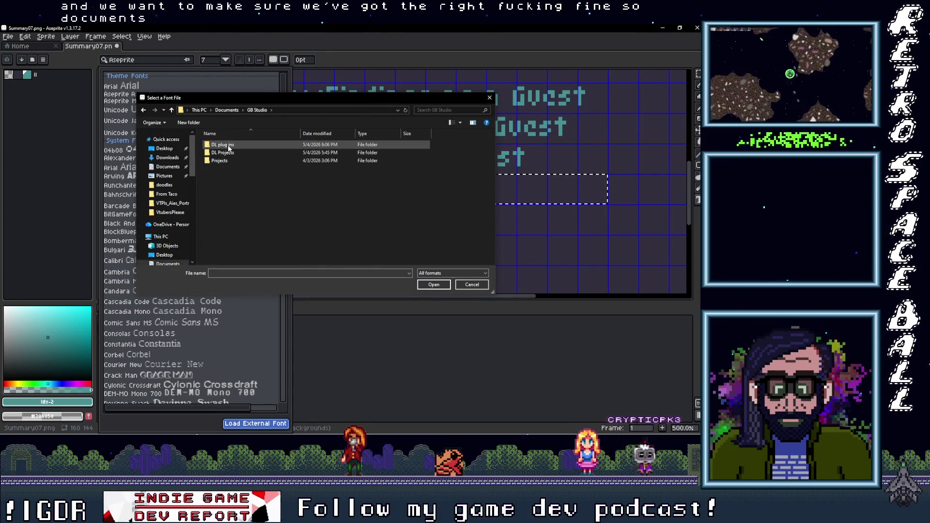
pyautogui.click(166, 167)
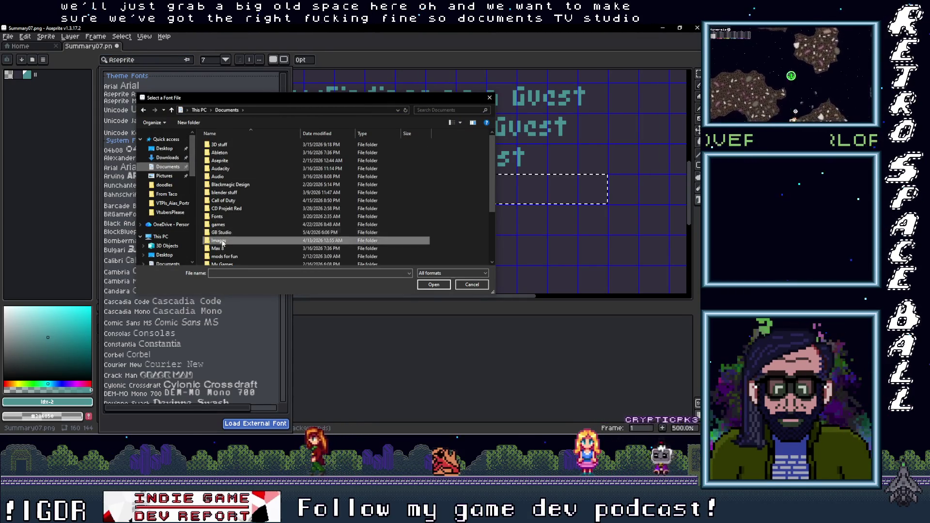
pyautogui.doubleClick(218, 241)
pyautogui.doubleClick(217, 147)
pyautogui.doubleClick(216, 145)
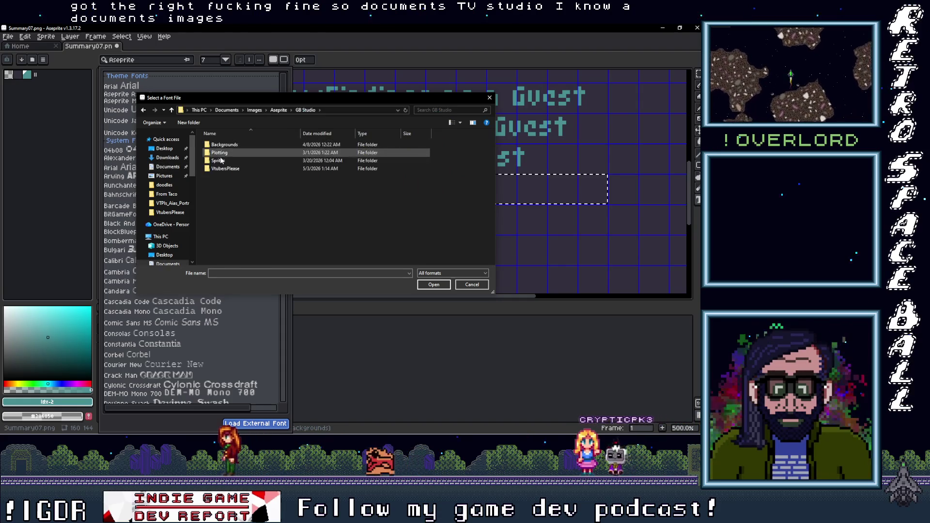
pyautogui.doubleClick(225, 168)
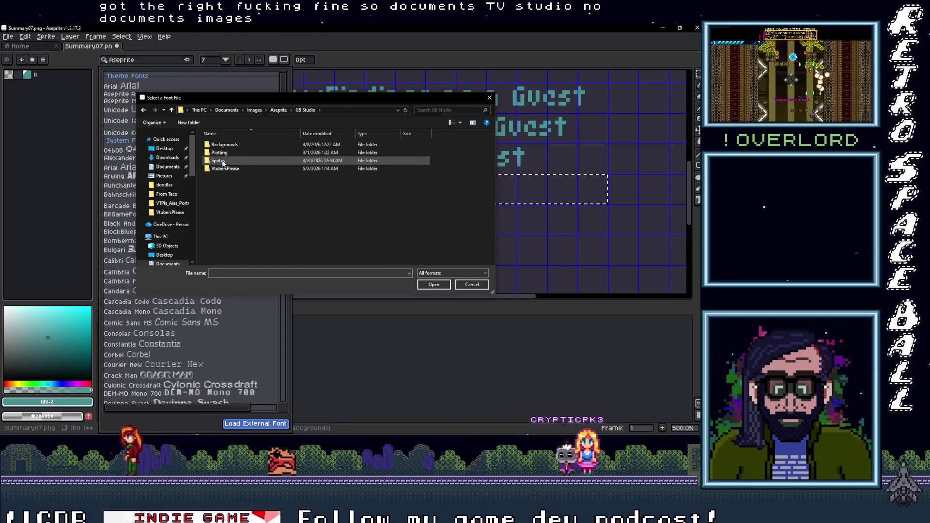
pyautogui.doubleClick(222, 152)
pyautogui.doubleClick(222, 144)
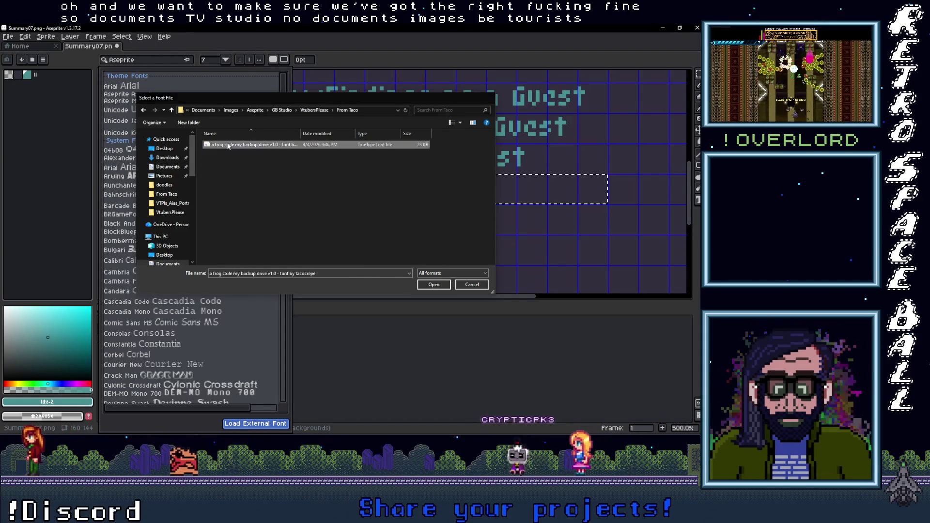
pyautogui.moveTo(490, 171); pyautogui.dragTo(415, 178)
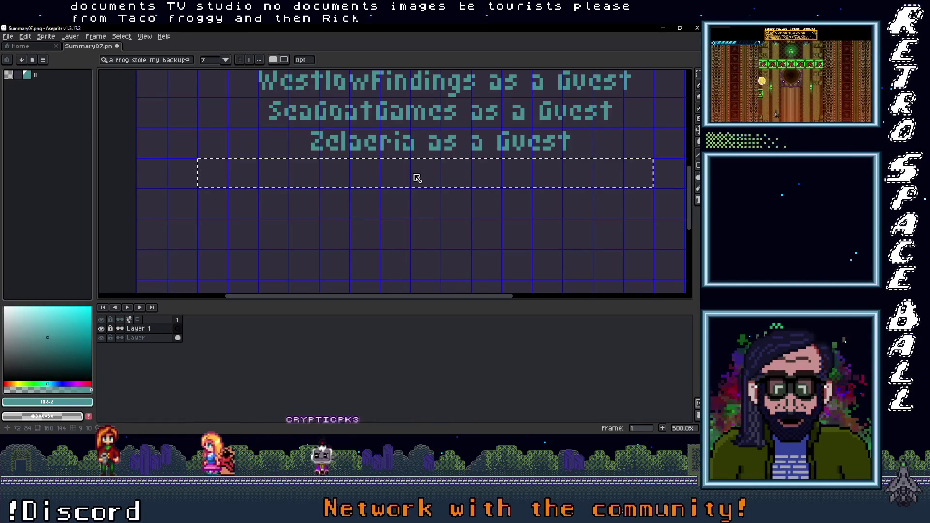
# Step: Set the text font size to 8
pyautogui.click(226, 60)
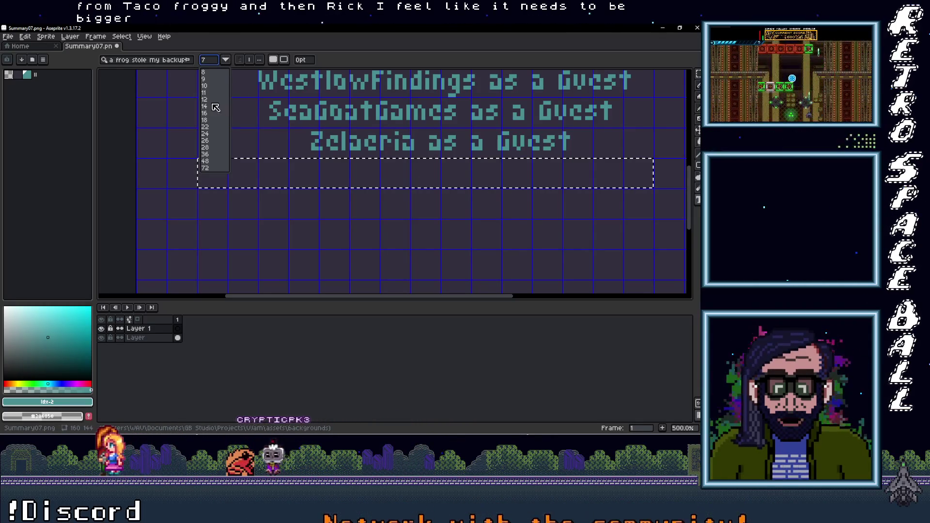
pyautogui.click(217, 68)
pyautogui.click(226, 60)
pyautogui.click(222, 84)
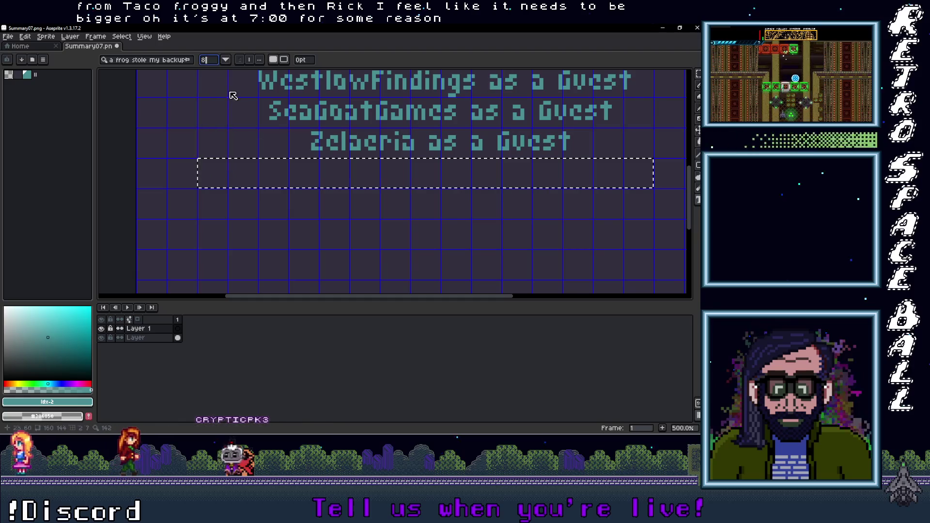
# Step: Type the fourth guest's name followed by 'as a Guest', correcting the typo in 'Guest'
pyautogui.write('R')
pyautogui.click(252, 176)
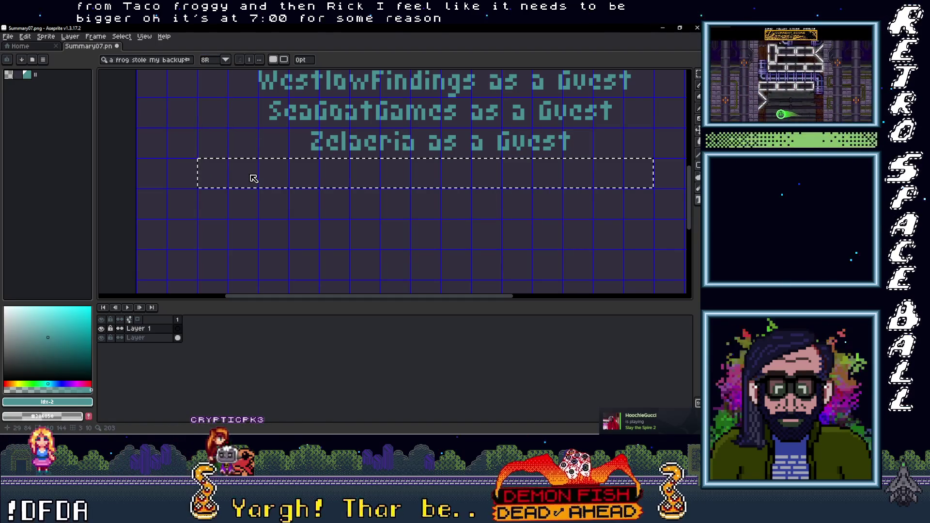
pyautogui.write('RikOclon')
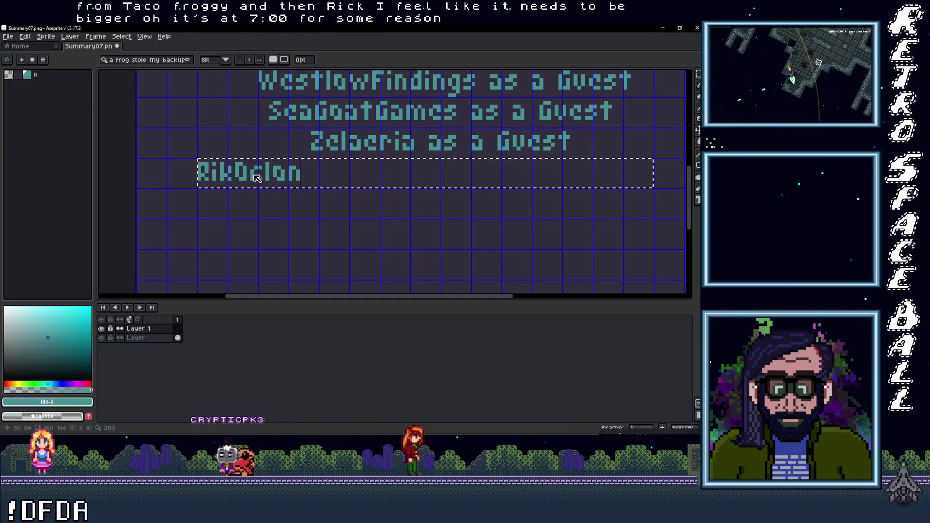
pyautogui.write(' as ')
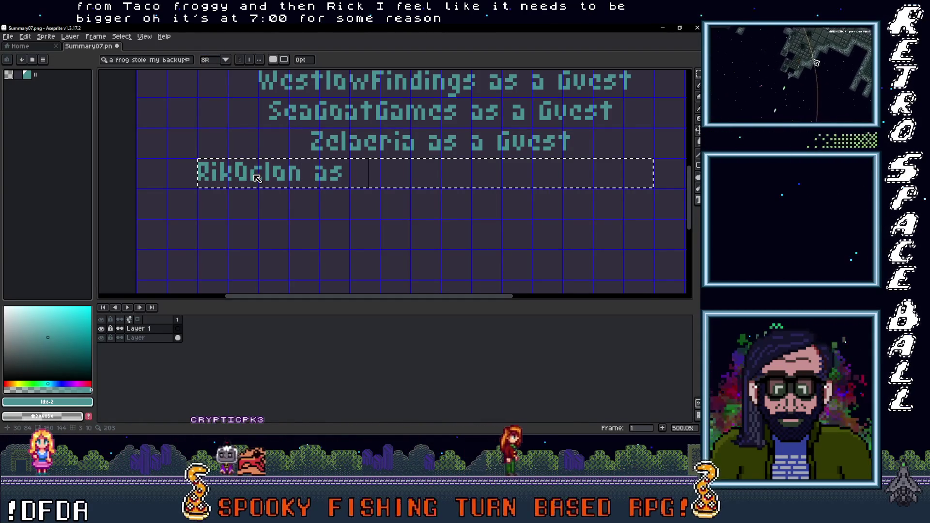
pyautogui.write('a Gues')
pyautogui.press('BackSpace')
pyautogui.write('est')
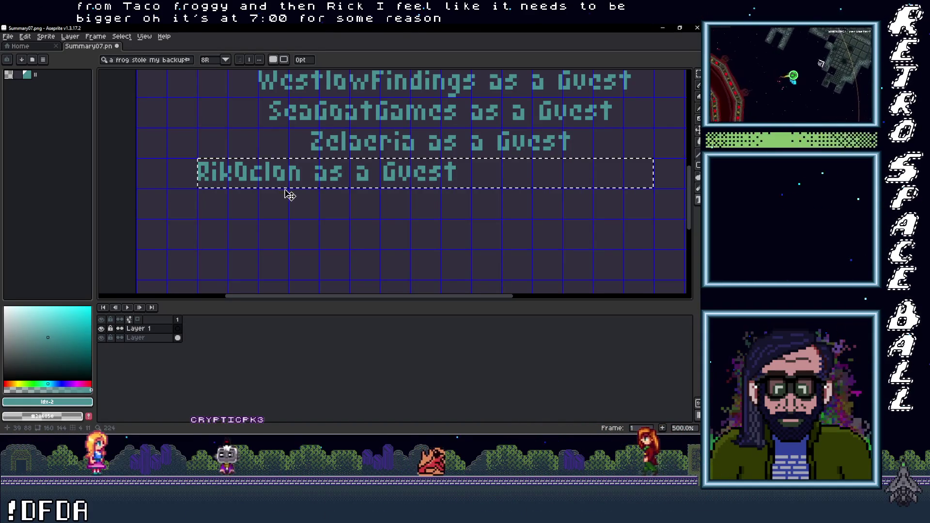
pyautogui.moveTo(290, 183)
pyautogui.mouseDown()
pyautogui.moveTo(445, 200)
pyautogui.moveTo(296, 236)
pyautogui.mouseUp()
pyautogui.scroll(-2, 297, 242)
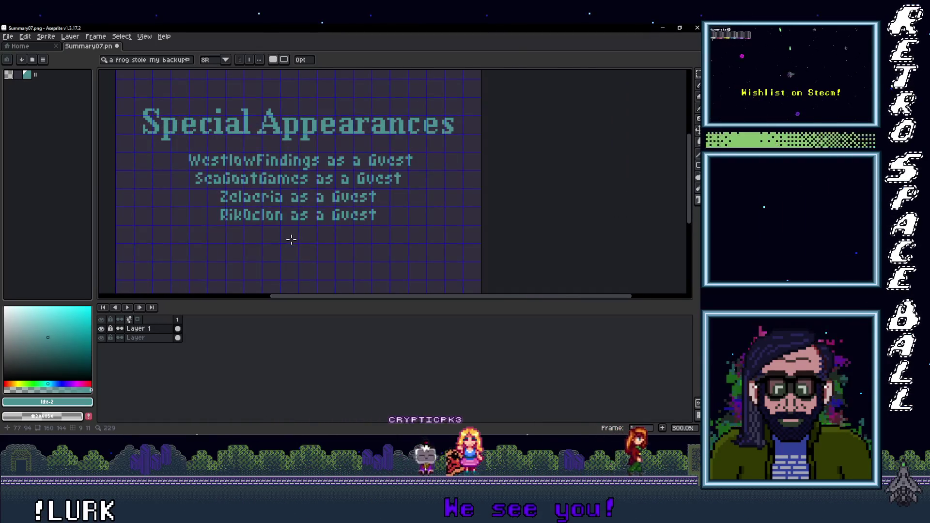
pyautogui.scroll(-1, 292, 240)
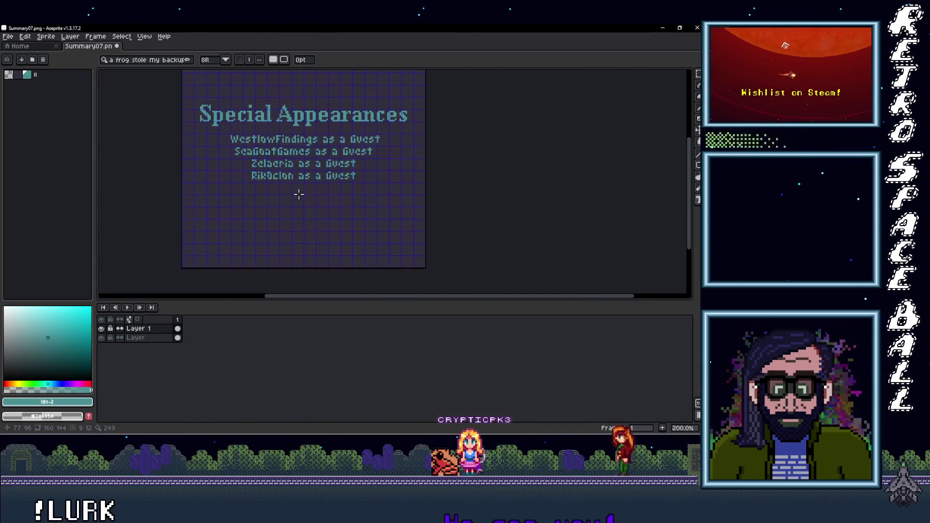
pyautogui.scroll(2, 282, 186)
pyautogui.scroll(-2, 276, 194)
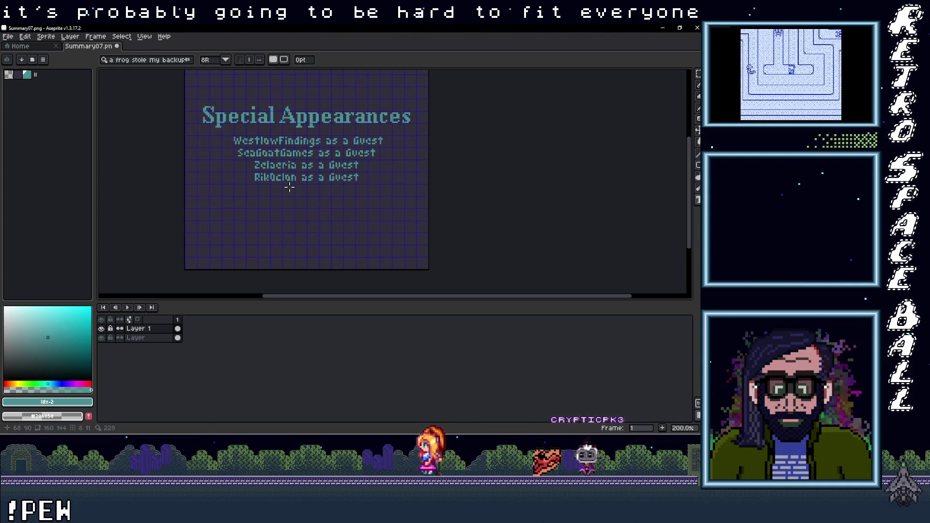
pyautogui.scroll(1, 289, 187)
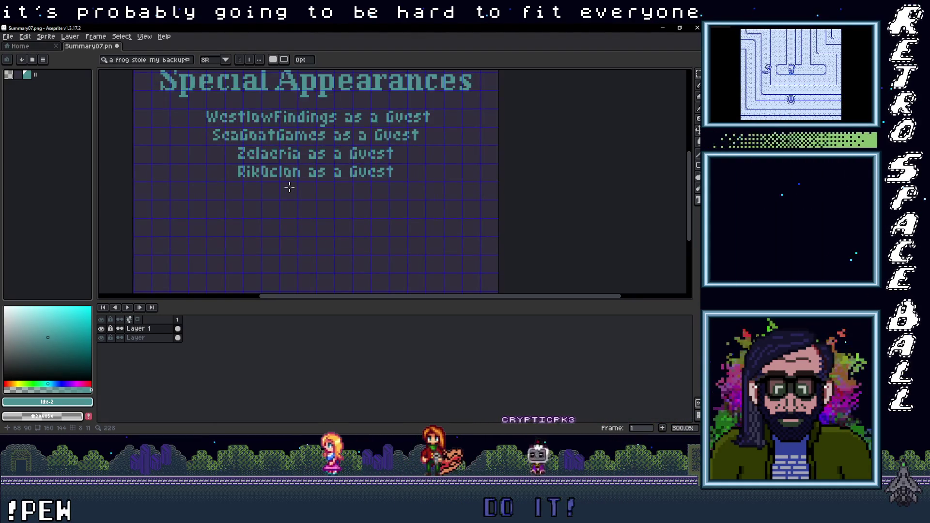
pyautogui.scroll(1, 261, 220)
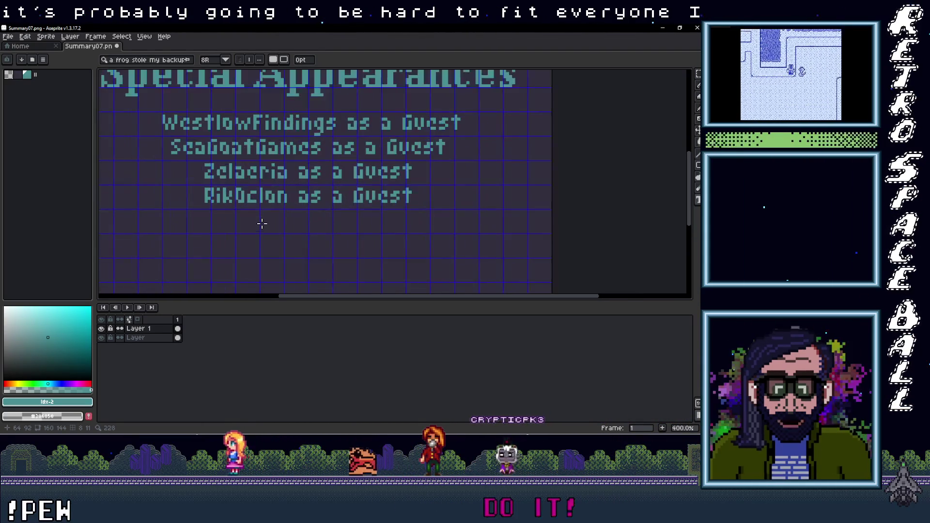
pyautogui.press('t')
# Step: Draw a text box under the fourth line and type the fifth guest's name
pyautogui.moveTo(188, 210); pyautogui.dragTo(479, 233)
pyautogui.write('Aias')
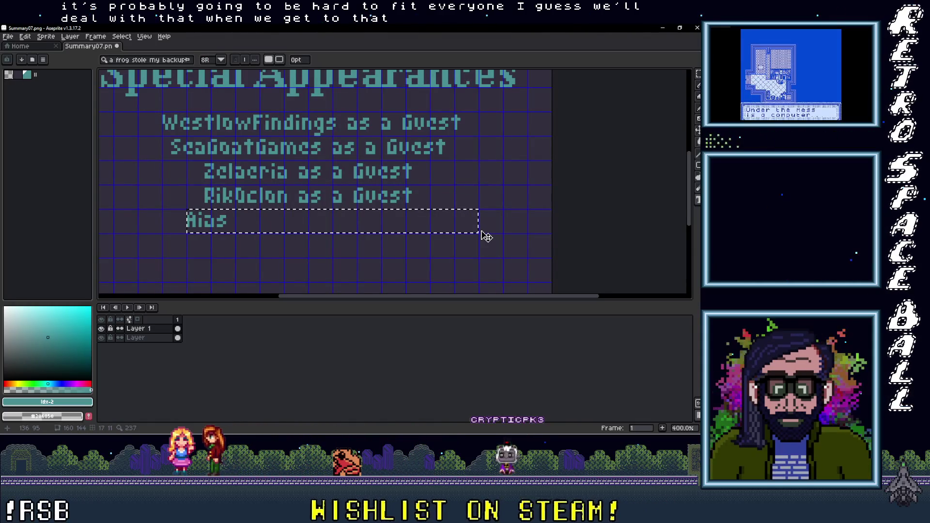
pyautogui.write('_Sprite')
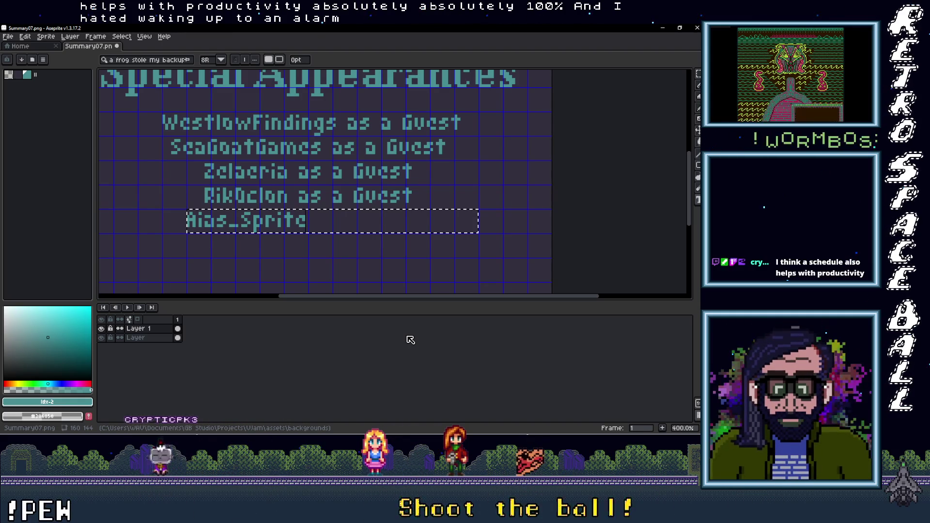
# Step: Shift the fifth guest name to the right and drop it in place
pyautogui.moveTo(341, 241); pyautogui.dragTo(396, 242)
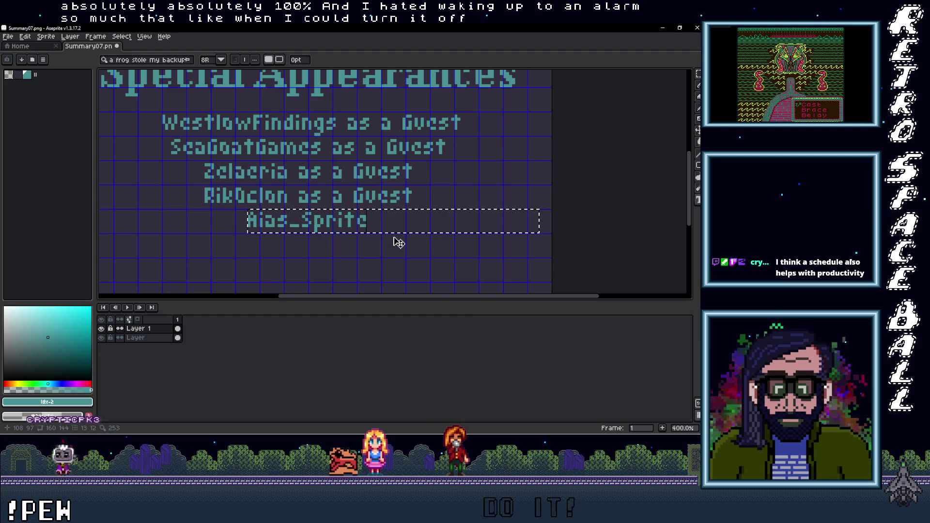
pyautogui.click(392, 258)
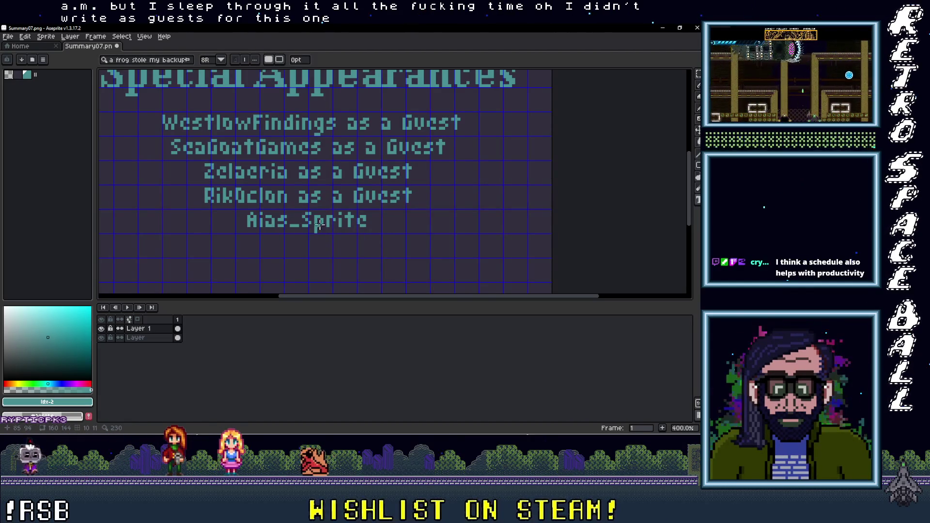
# Step: Copy 'as a Guest' from the fourth line to after the fifth guest name
pyautogui.moveTo(290, 187); pyautogui.dragTo(419, 206)
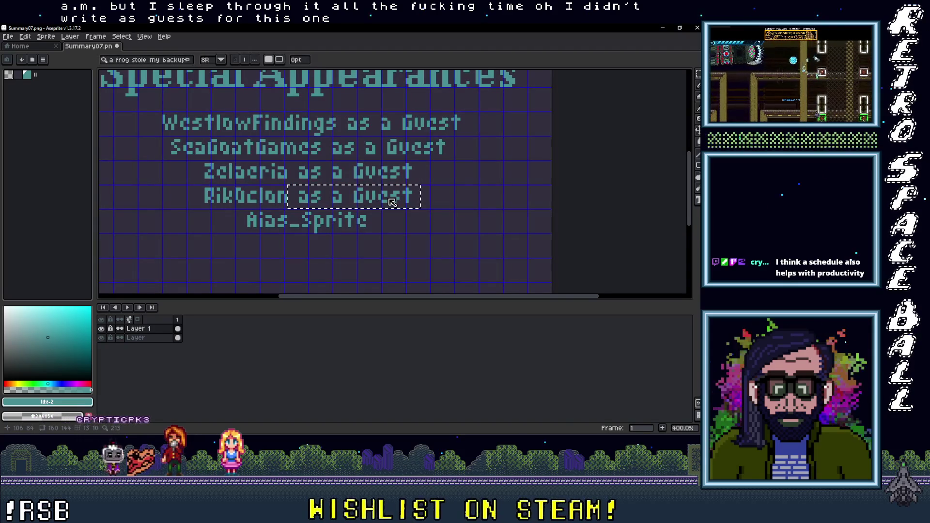
pyautogui.press('m')
pyautogui.moveTo(288, 185); pyautogui.dragTo(416, 211)
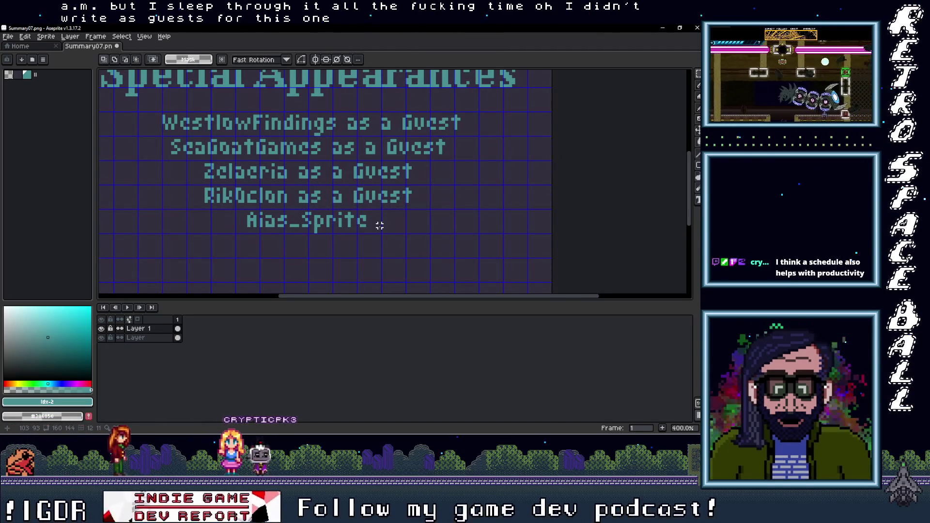
pyautogui.moveTo(366, 203); pyautogui.dragTo(445, 227)
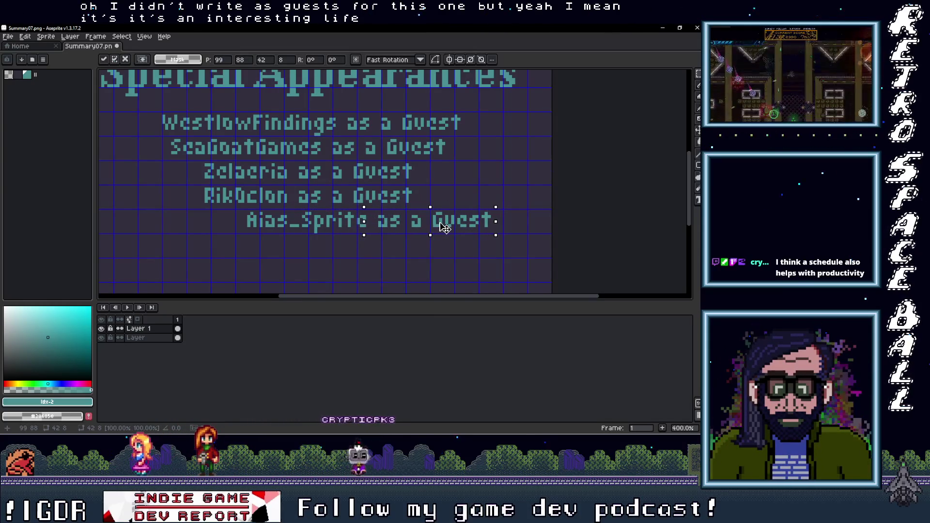
pyautogui.click(498, 241)
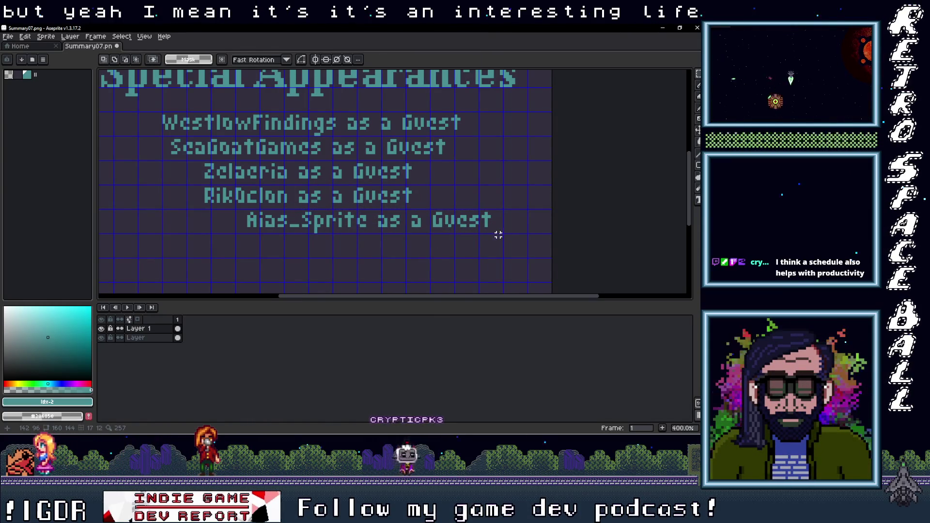
# Step: Select the whole fifth line and move it left to centre it under the others
pyautogui.moveTo(501, 232); pyautogui.dragTo(233, 211)
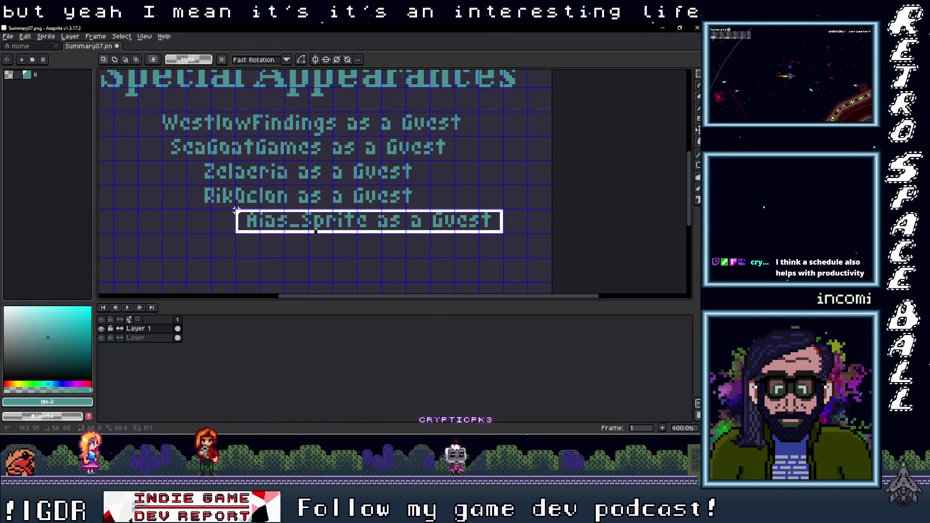
pyautogui.moveTo(294, 224); pyautogui.dragTo(234, 228)
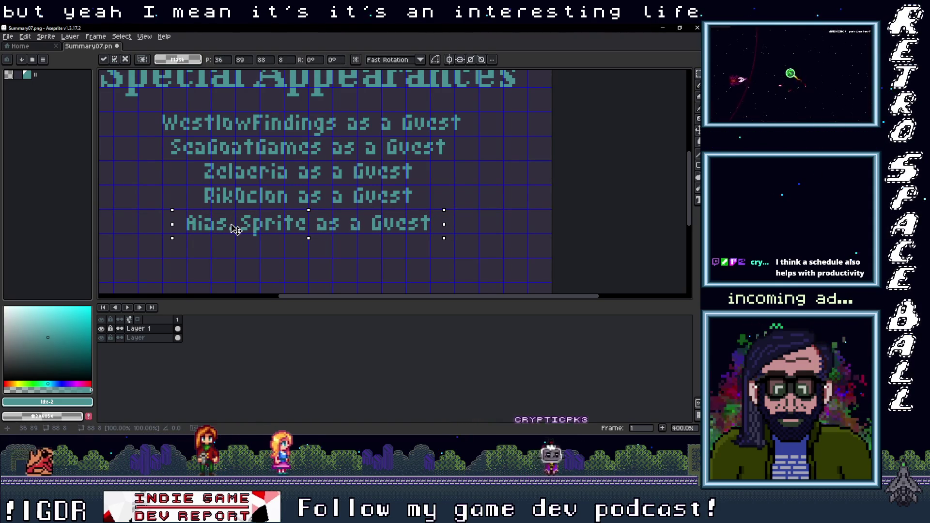
pyautogui.hotkey('ctrl', 'd')
pyautogui.scroll(-1, 341, 265)
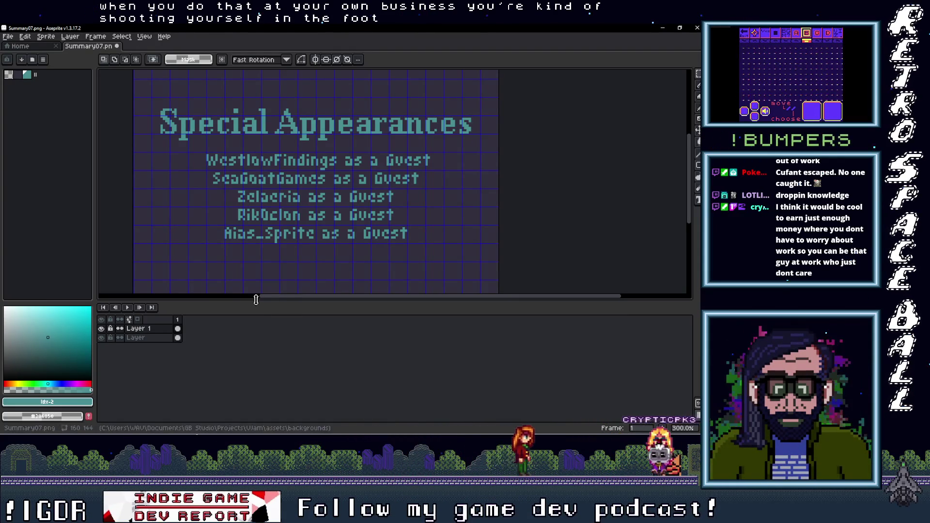
# Step: Enlarge the canvas viewing area by pushing the timeline splitter lower
pyautogui.moveTo(290, 306); pyautogui.dragTo(295, 368)
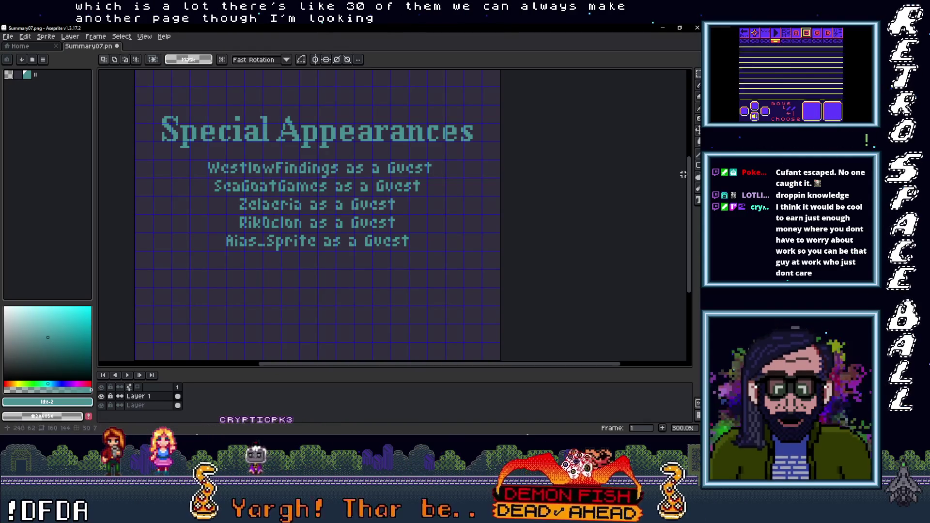
pyautogui.moveTo(667, 91)
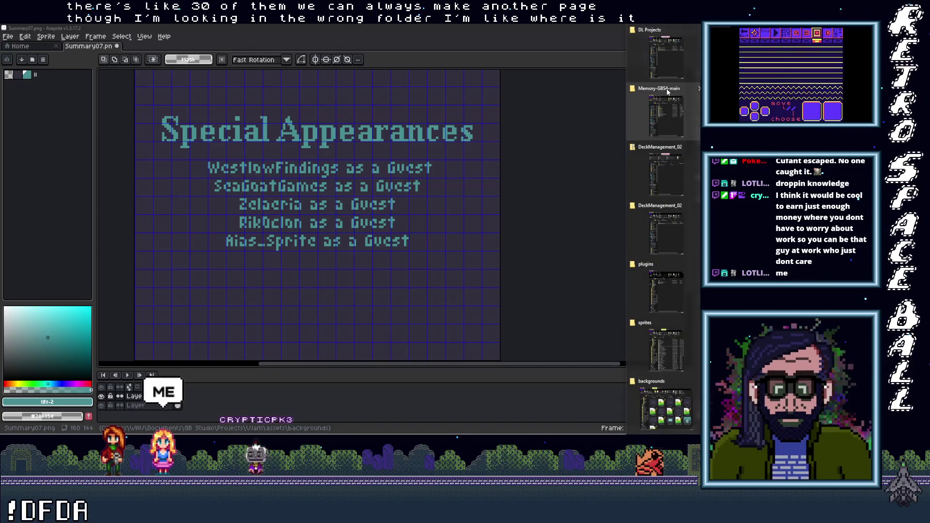
# Step: In File Explorer, open Documents > Images > Aseprite > GB Studio > VtubersPlease > VTPls_Aias_Portraits
pyautogui.click(669, 322)
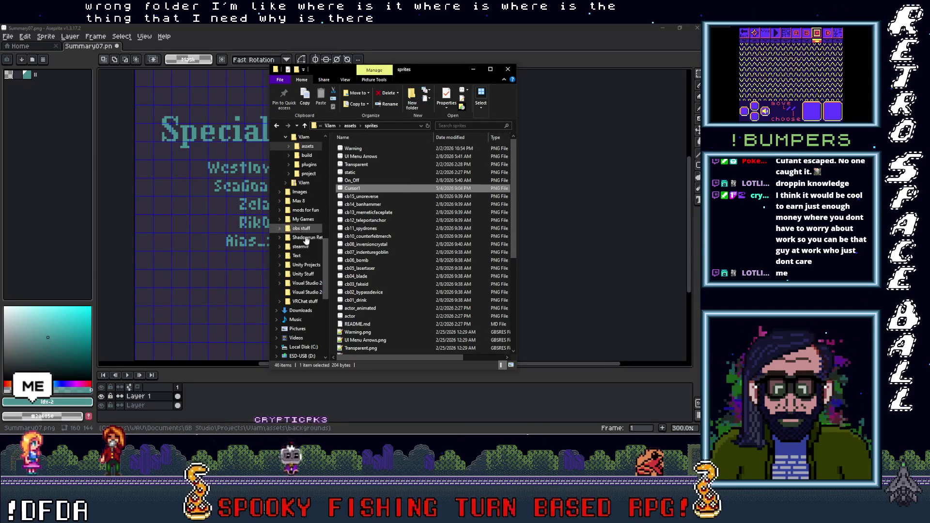
pyautogui.scroll(5, 305, 227)
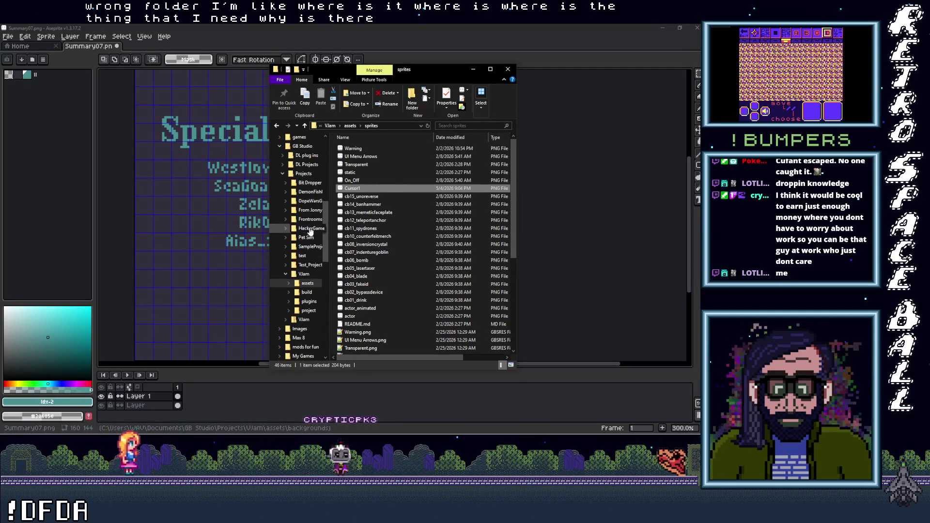
pyautogui.scroll(4, 307, 215)
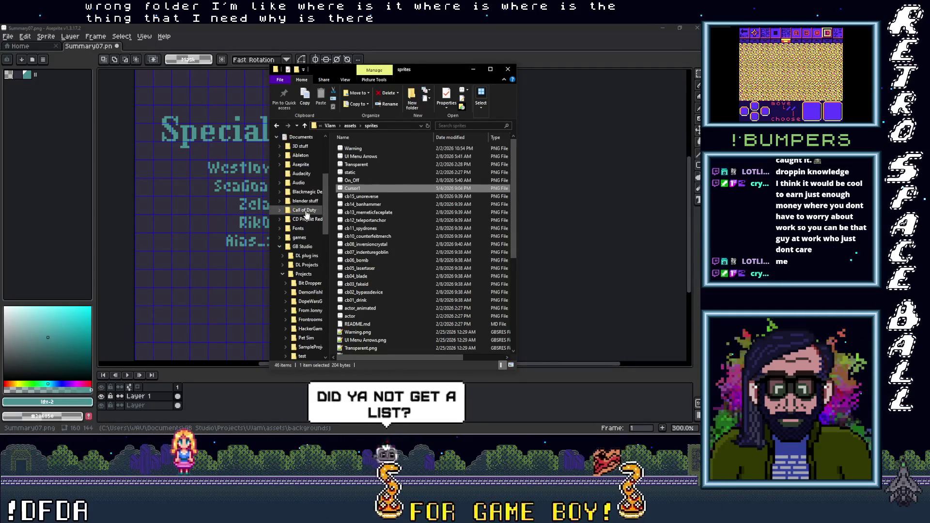
pyautogui.scroll(1, 305, 194)
pyautogui.click(301, 146)
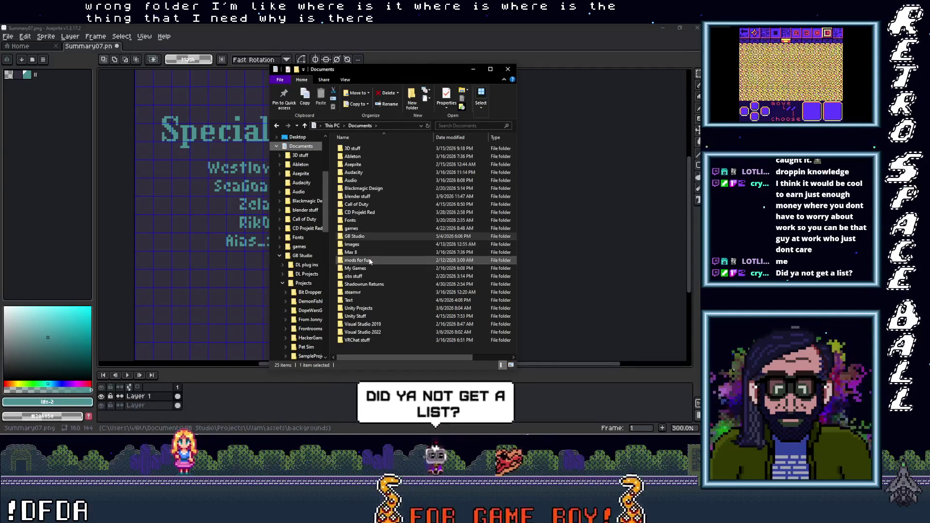
pyautogui.doubleClick(352, 244)
pyautogui.doubleClick(351, 158)
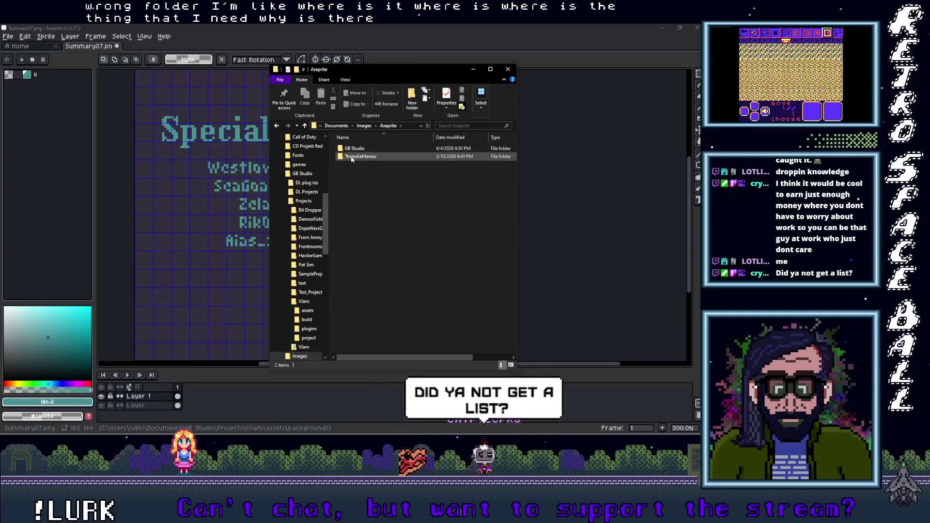
pyautogui.doubleClick(352, 148)
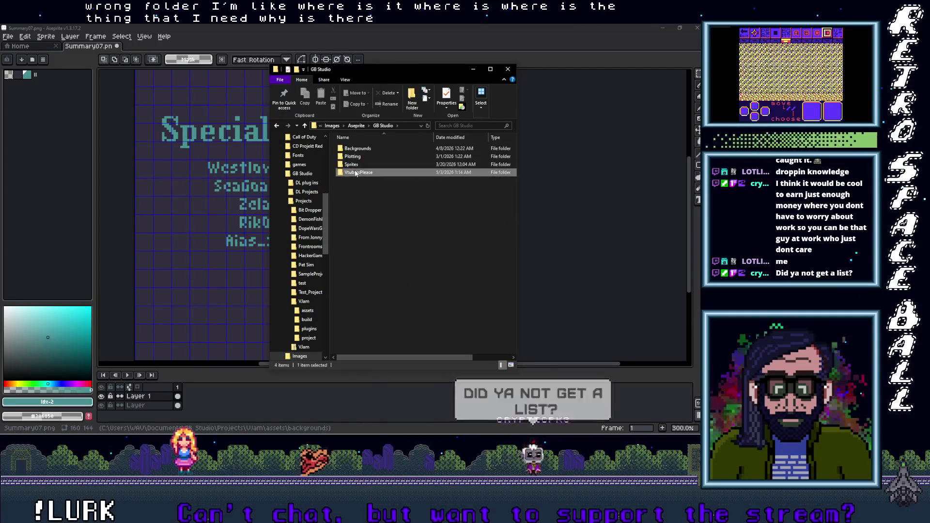
pyautogui.doubleClick(356, 173)
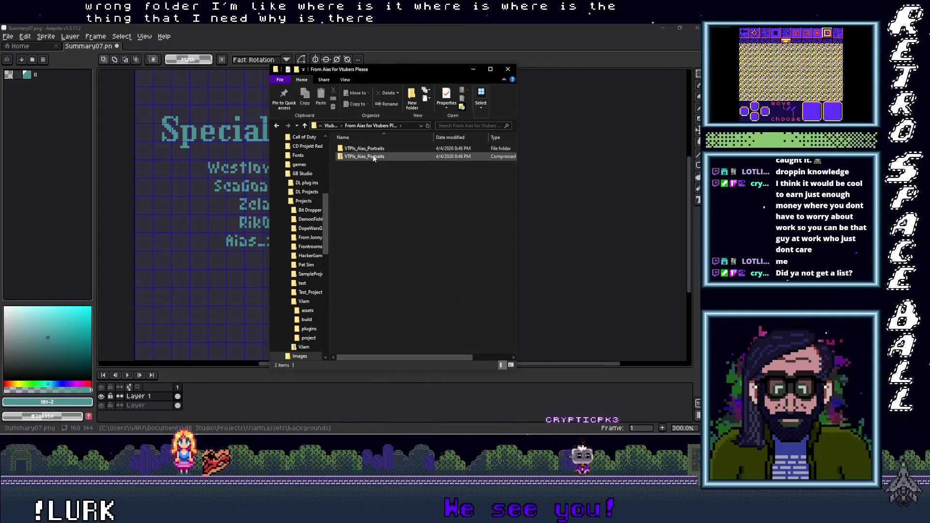
pyautogui.doubleClick(368, 148)
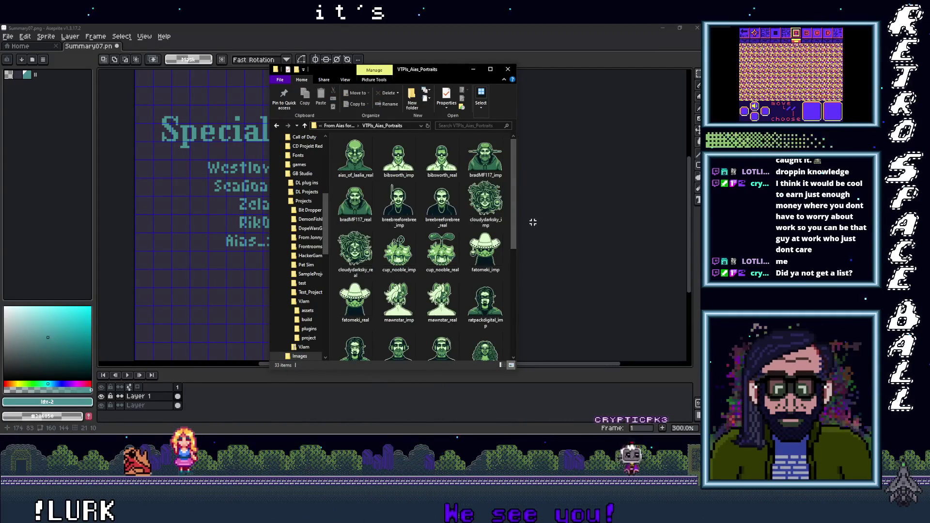
# Step: Widen the window to review the 33 guest portraits, then return to Aseprite
pyautogui.moveTo(515, 229); pyautogui.dragTo(601, 229)
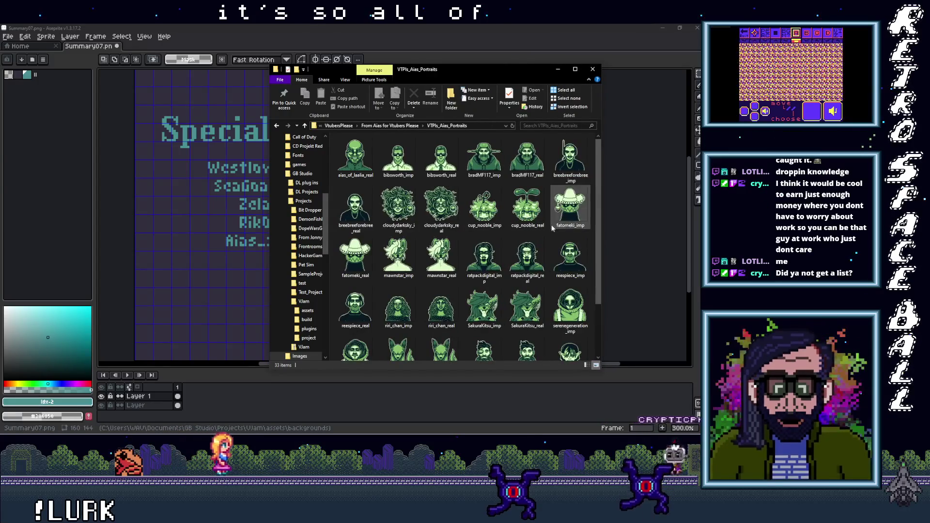
pyautogui.scroll(2, 552, 238)
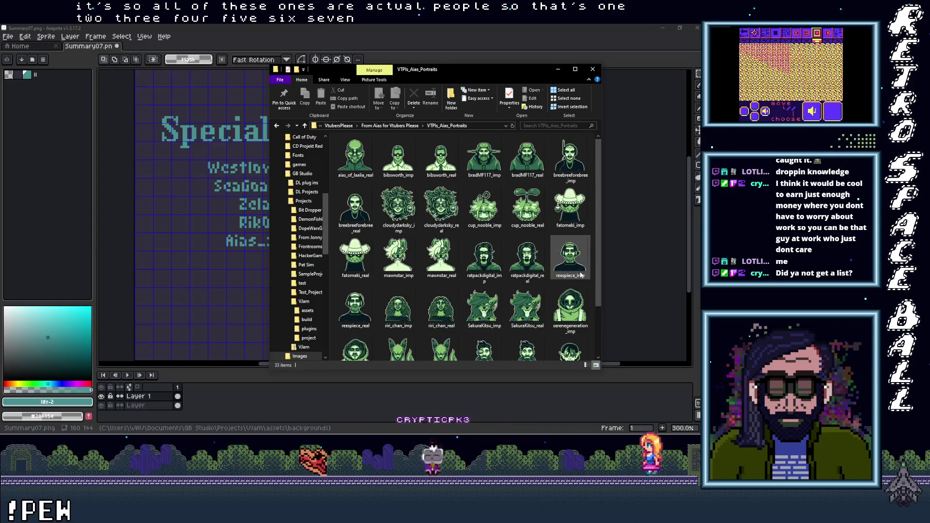
pyautogui.scroll(-2, 457, 333)
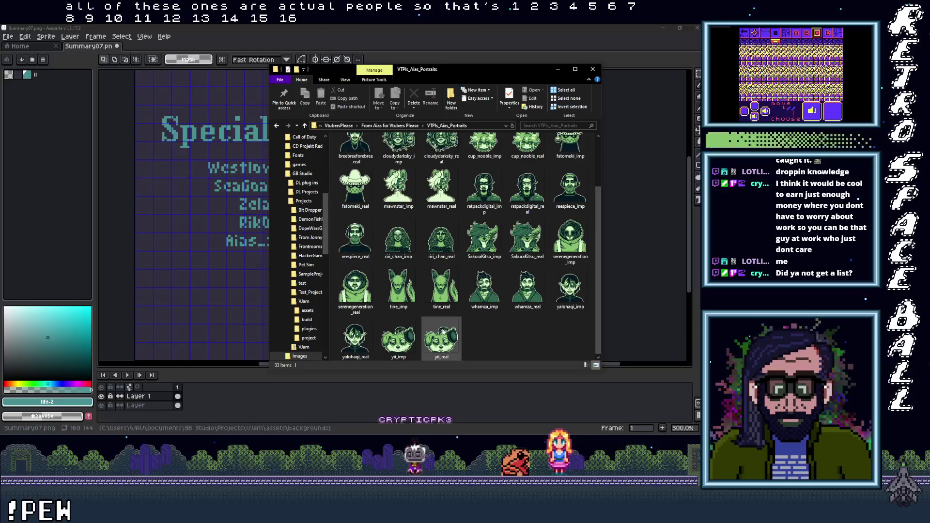
pyautogui.click(218, 270)
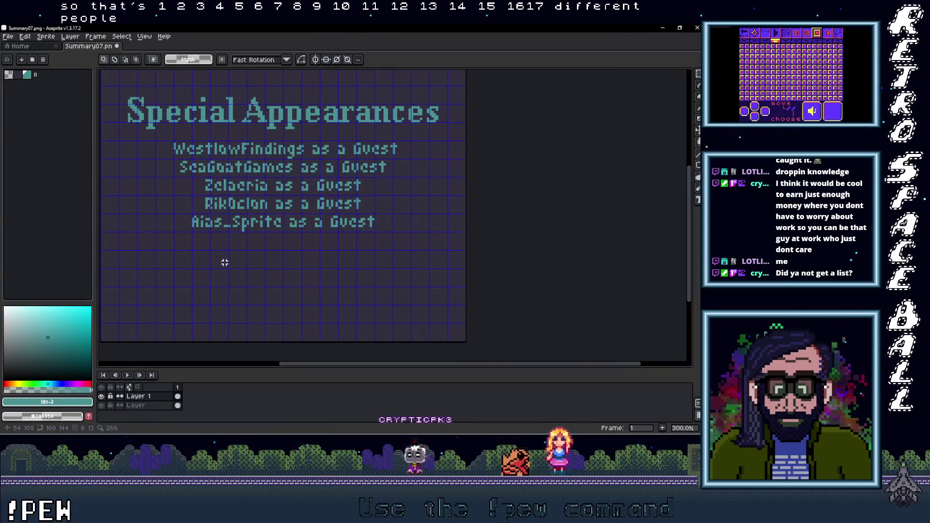
# Step: On the Layer layer, move the heading and credits text up the canvas and commit it
pyautogui.scroll(-1, 224, 262)
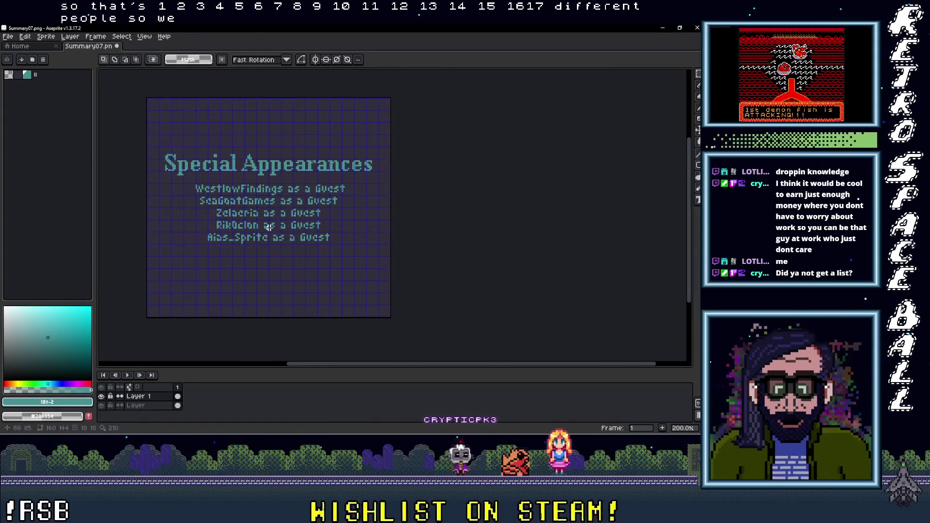
pyautogui.scroll(1, 228, 194)
pyautogui.moveTo(308, 185)
pyautogui.mouseDown()
pyautogui.moveTo(509, 255)
pyautogui.moveTo(484, 280)
pyautogui.moveTo(494, 284)
pyautogui.mouseUp()
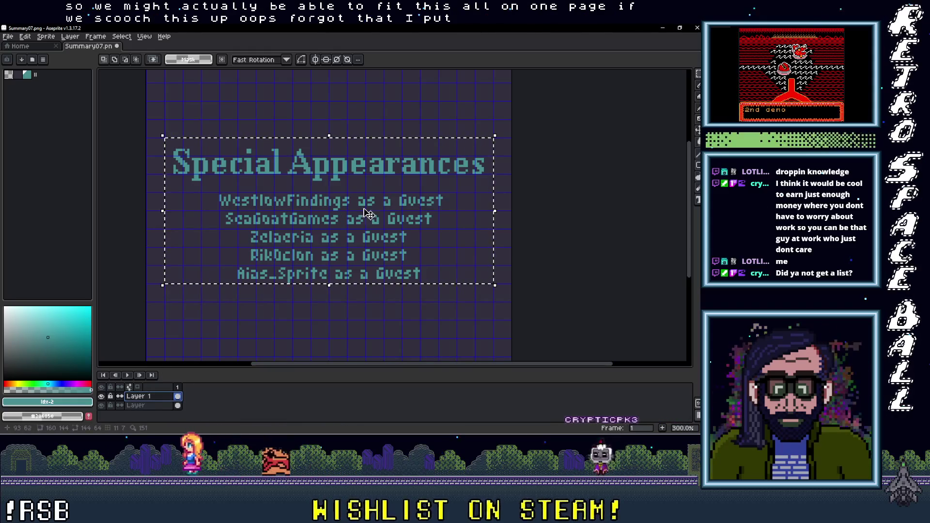
pyautogui.click(136, 405)
pyautogui.moveTo(352, 222)
pyautogui.mouseDown()
pyautogui.moveTo(352, 72)
pyautogui.moveTo(356, 206)
pyautogui.moveTo(370, 237)
pyautogui.moveTo(368, 205)
pyautogui.mouseUp()
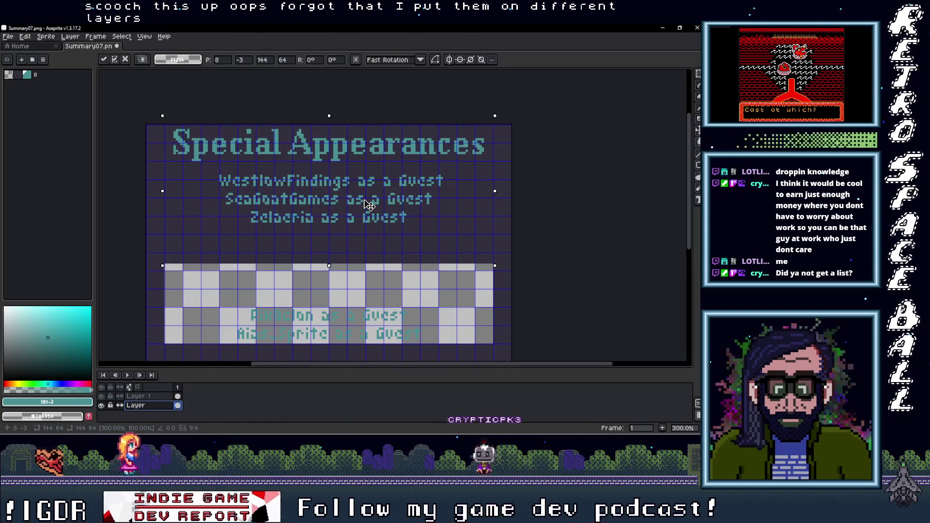
pyautogui.hotkey('ctrl', 'd')
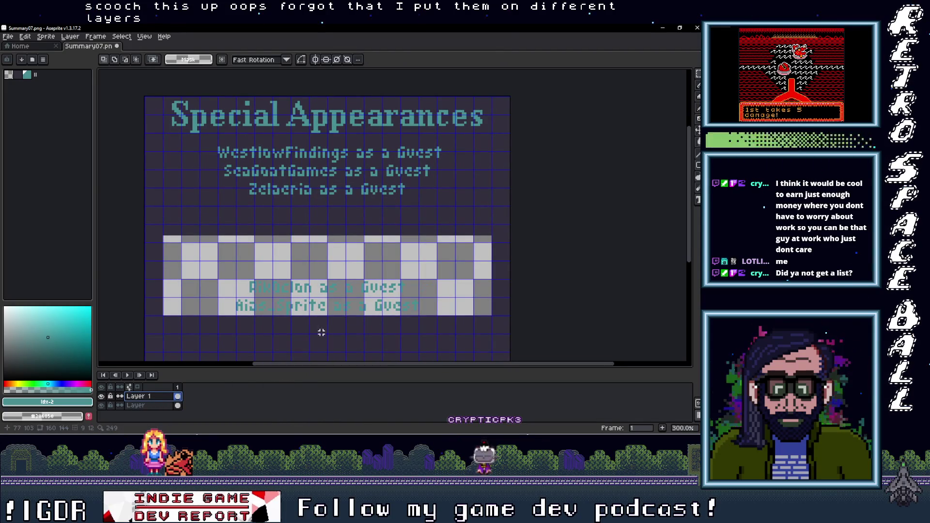
# Step: Drag the RikOclon and Aias_Sprite lines lower to open a gap
pyautogui.moveTo(358, 237); pyautogui.dragTo(355, 248)
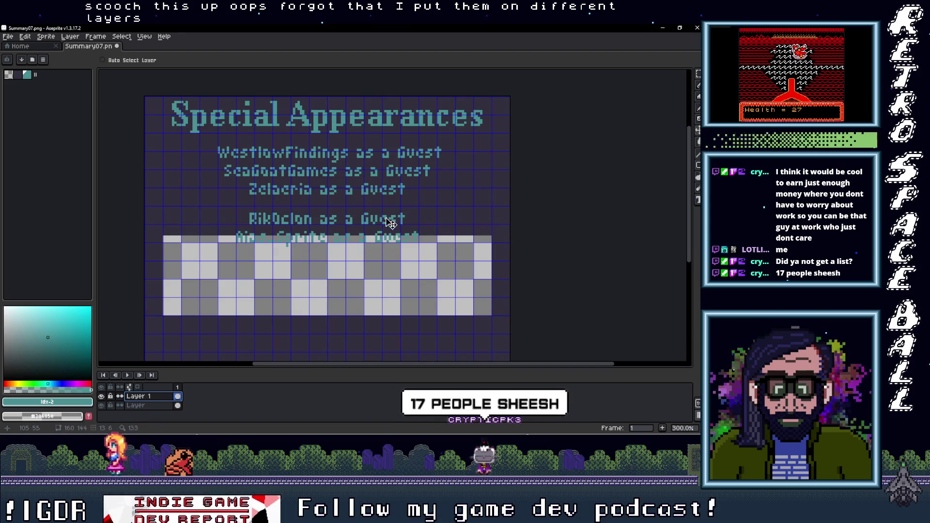
pyautogui.press('m')
pyautogui.press('Down')
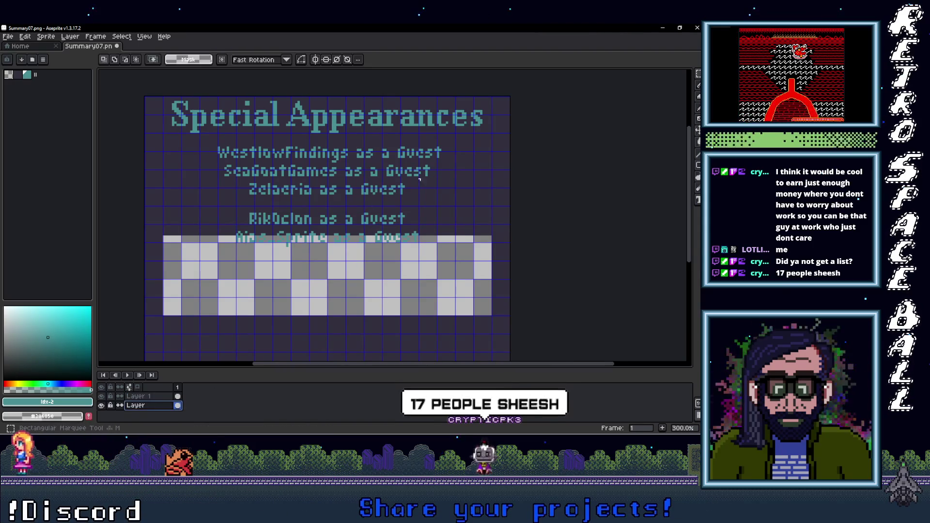
# Step: Select the top three guest lines and move them upward
pyautogui.scroll(2, 343, 174)
pyautogui.moveTo(136, 126); pyautogui.dragTo(539, 211)
pyautogui.moveTo(461, 201); pyautogui.dragTo(460, 187)
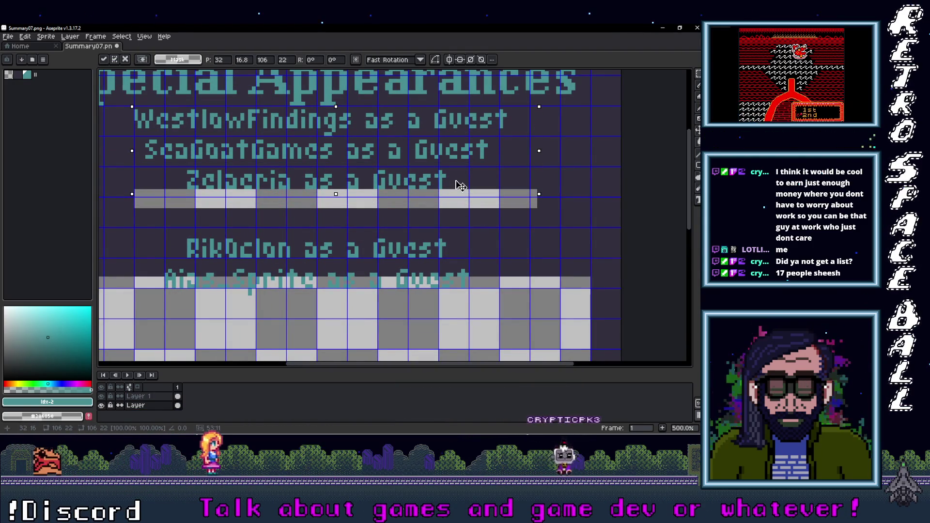
pyautogui.click(497, 225)
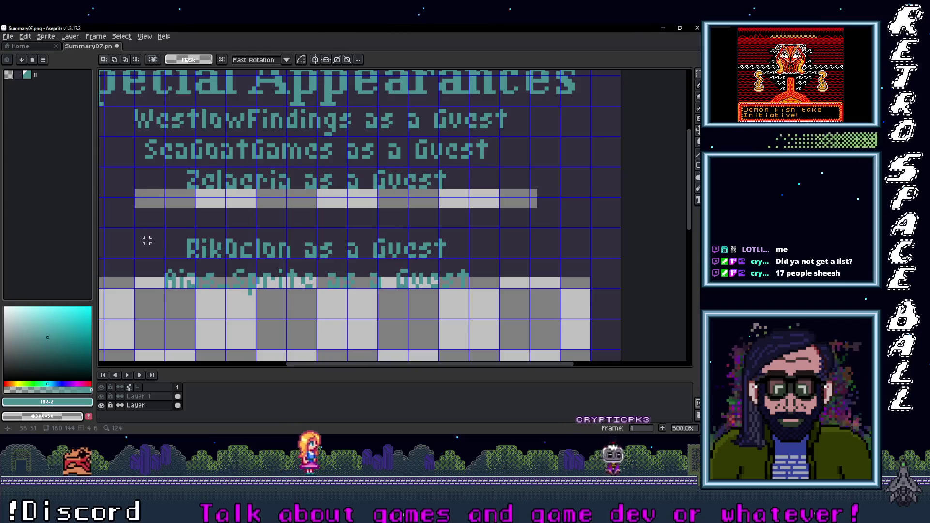
# Step: On the top layer, move the RikOclon and Aias_Sprite lines up beneath them
pyautogui.click(153, 397)
pyautogui.moveTo(140, 229)
pyautogui.mouseDown()
pyautogui.moveTo(492, 282)
pyautogui.moveTo(512, 293)
pyautogui.moveTo(478, 233)
pyautogui.moveTo(480, 245)
pyautogui.mouseUp()
pyautogui.click(447, 304)
pyautogui.scroll(-3, 447, 304)
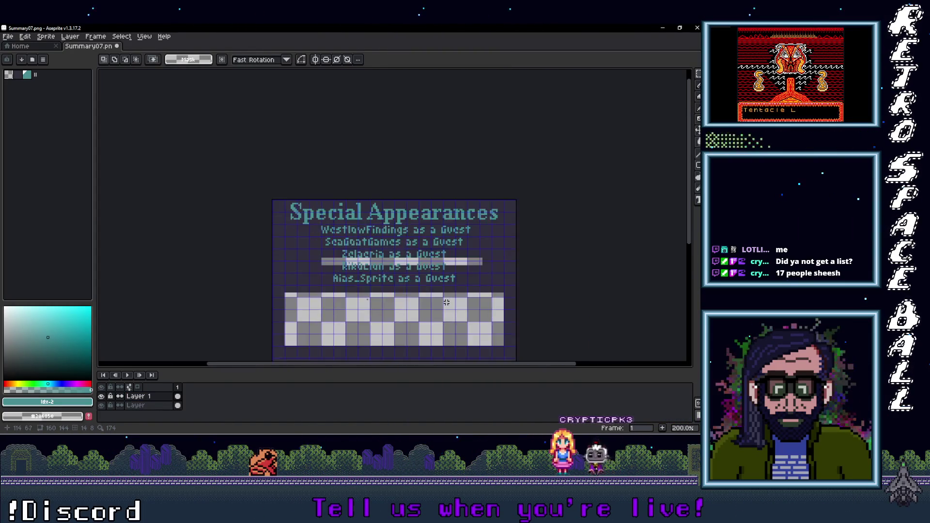
pyautogui.scroll(2, 412, 269)
# Step: Try filling the layer with the dark background colour, then undo the fill that wiped the text
pyautogui.press('g')
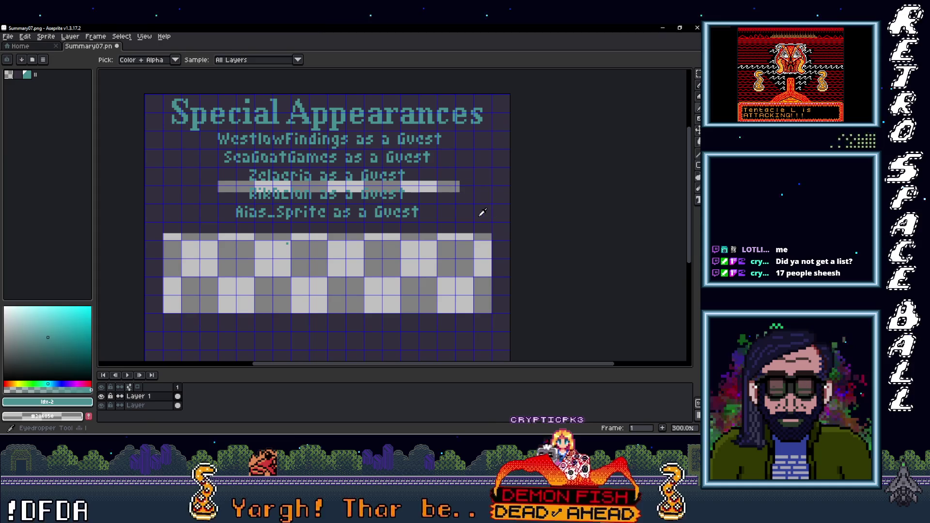
pyautogui.keyDown('alt'); pyautogui.click(481, 213); pyautogui.keyUp('alt')
pyautogui.click(445, 208)
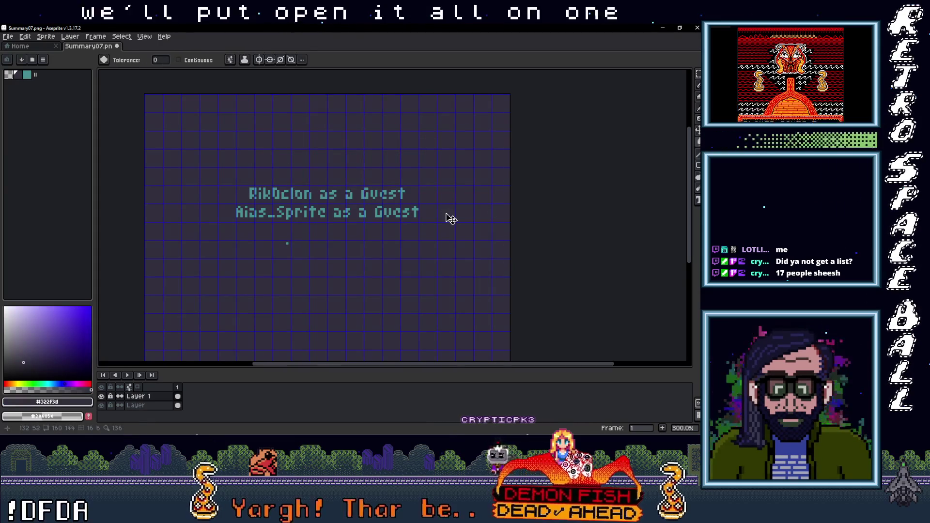
pyautogui.hotkey('ctrl', 'z')
pyautogui.click(345, 289)
pyautogui.hotkey('ctrl', 'z')
pyautogui.press('Down')
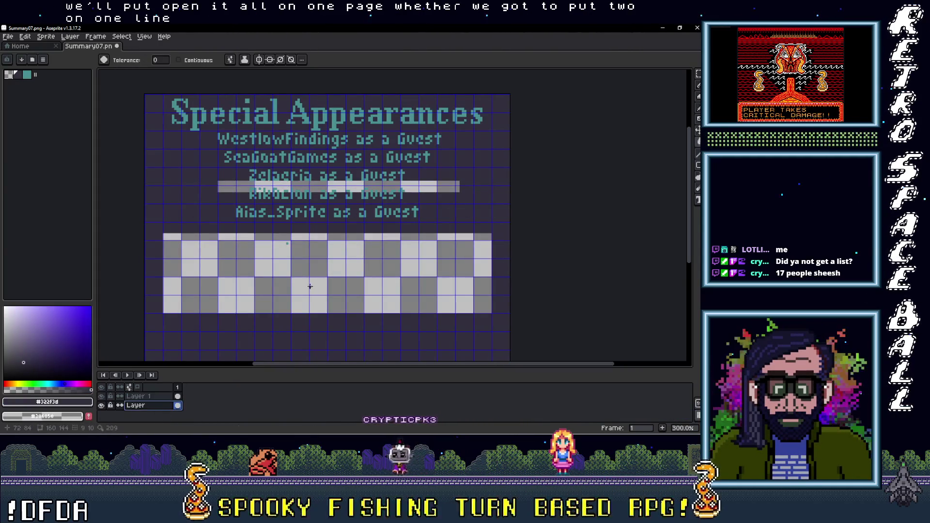
# Step: Pan and zoom across the guest list to review the five evenly spaced lines
pyautogui.scroll(3, 310, 287)
pyautogui.moveTo(293, 261); pyautogui.dragTo(334, 328)
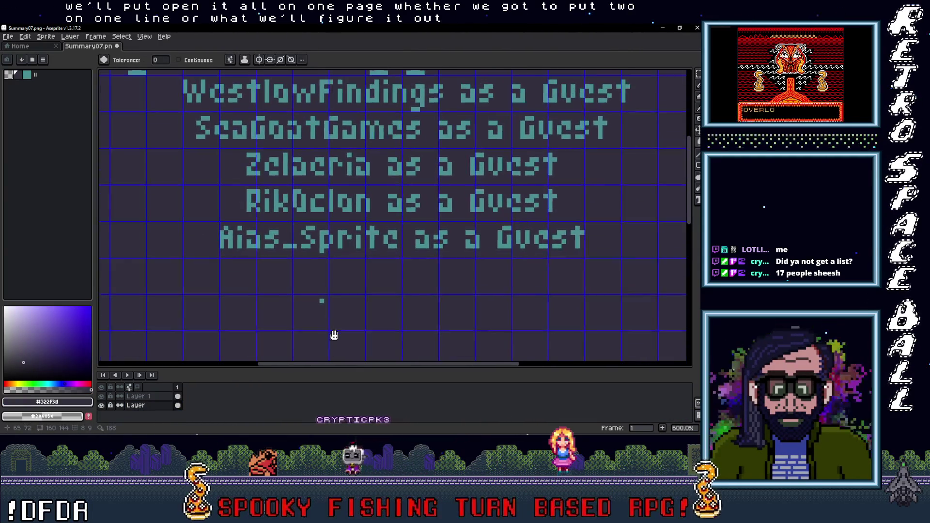
pyautogui.scroll(-2, 334, 330)
pyautogui.scroll(2, 336, 329)
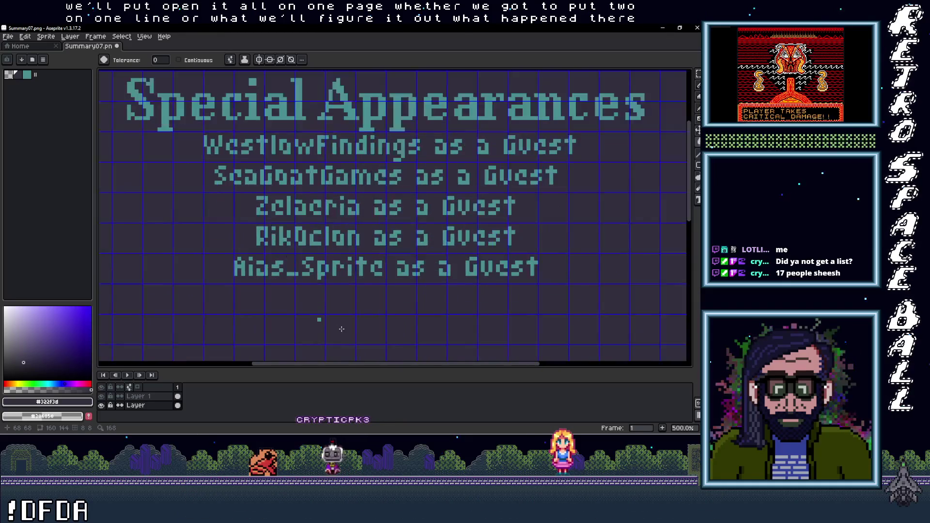
# Step: Hide the layer named Layer and make Layer 1 visible and active
pyautogui.scroll(-1, 339, 329)
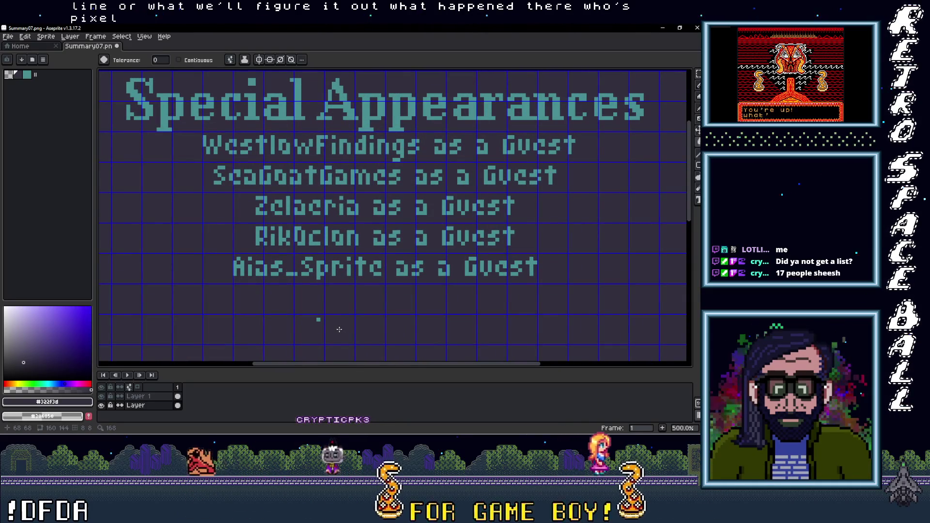
pyautogui.click(102, 406)
pyautogui.click(102, 406)
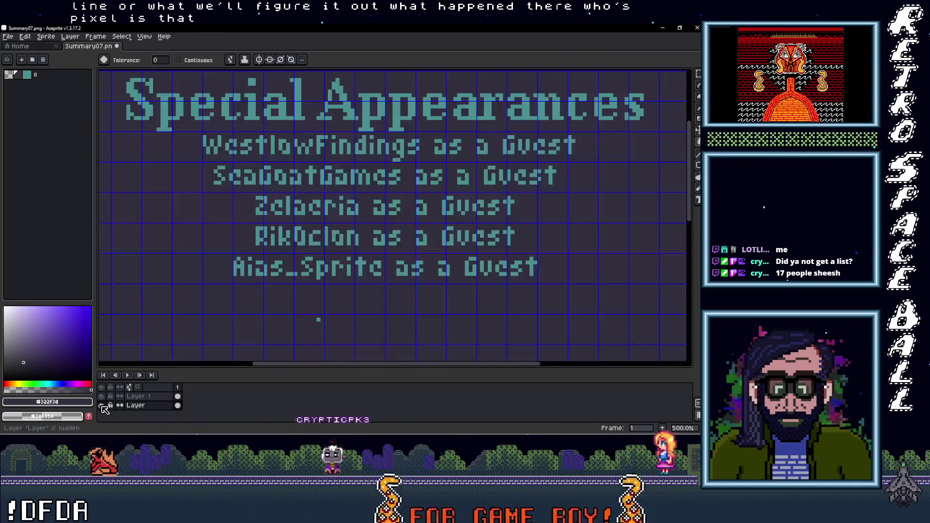
pyautogui.click(103, 407)
pyautogui.click(102, 396)
pyautogui.click(138, 396)
# Step: Undo the last pencil stroke and erase the stray pixel below the guest list
pyautogui.scroll(2, 336, 339)
pyautogui.press('b')
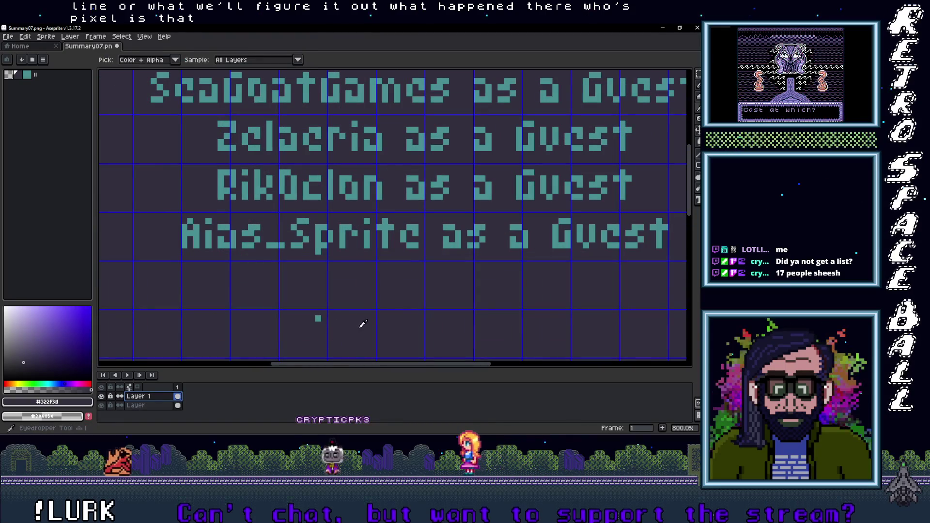
pyautogui.scroll(-3, 379, 317)
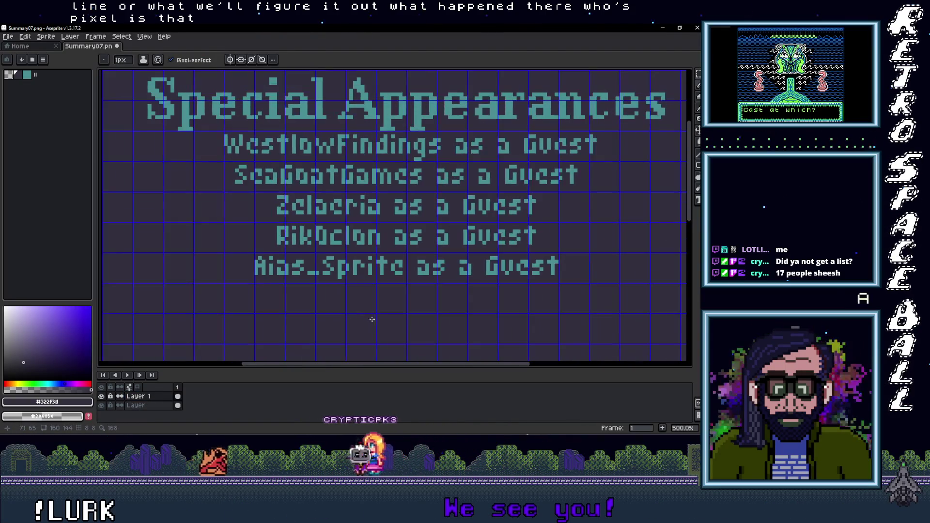
pyautogui.scroll(3, 334, 321)
pyautogui.hotkey('ctrl', 'z')
pyautogui.press('e')
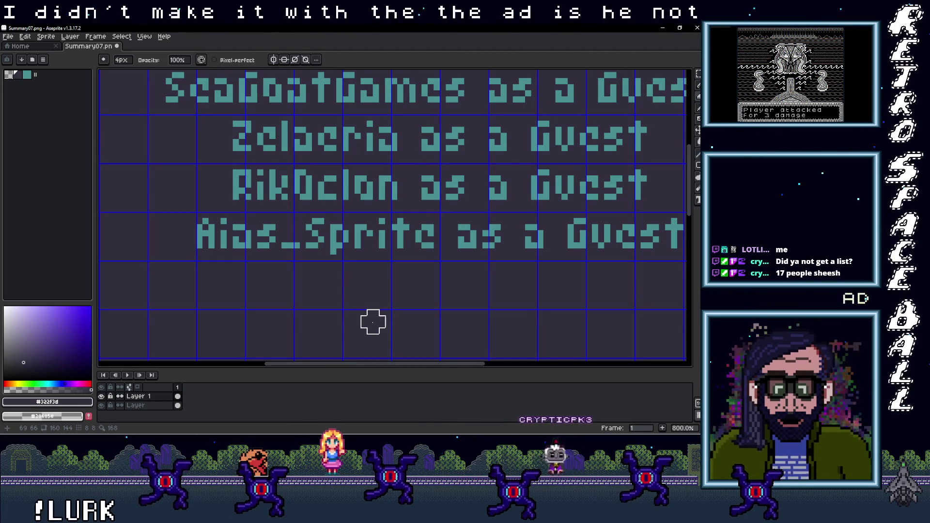
pyautogui.scroll(-3, 409, 310)
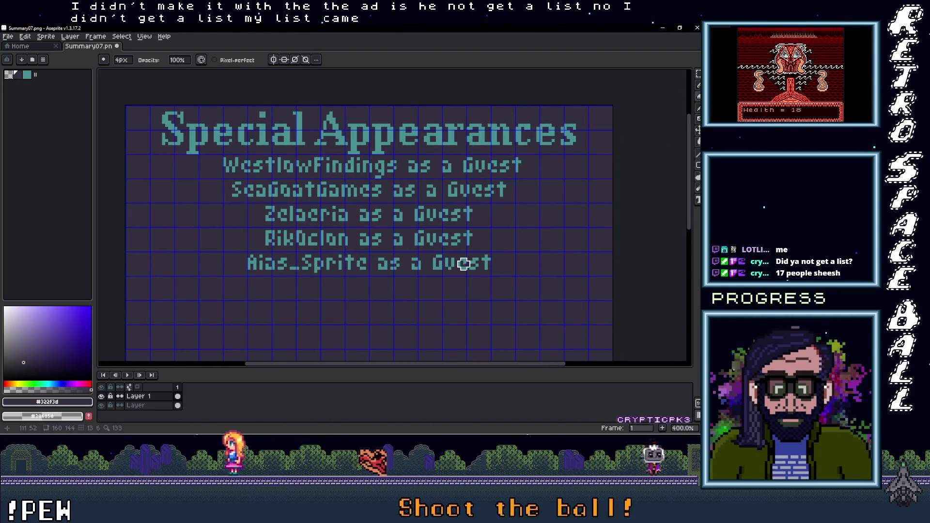
pyautogui.moveTo(700, 227)
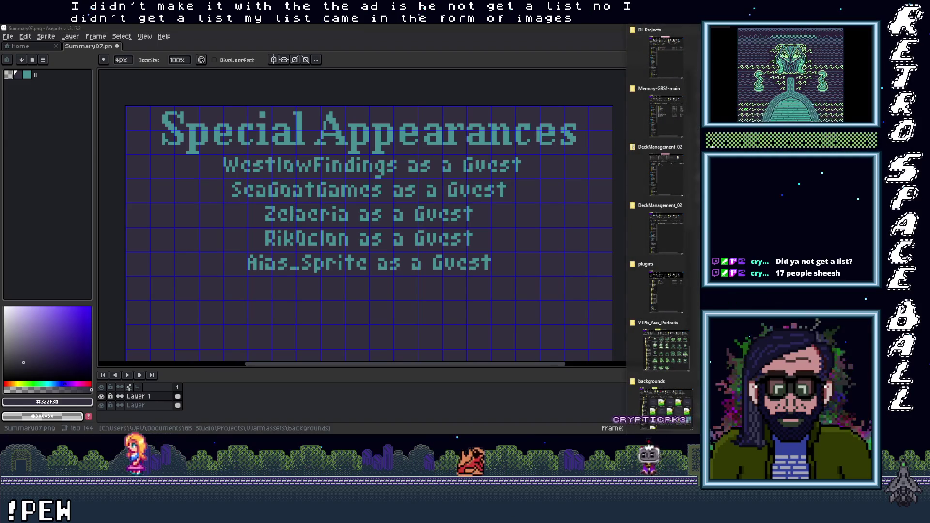
pyautogui.click(669, 355)
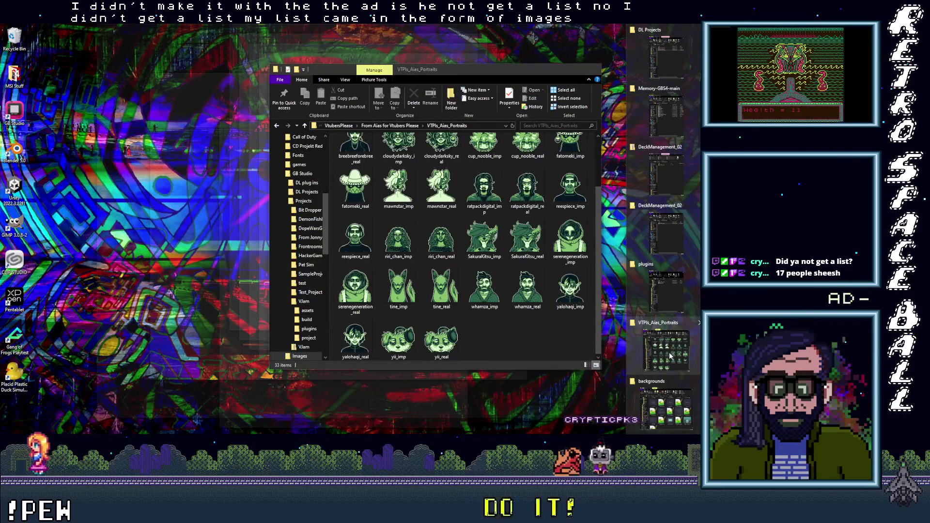
pyautogui.click(667, 347)
pyautogui.scroll(2, 489, 295)
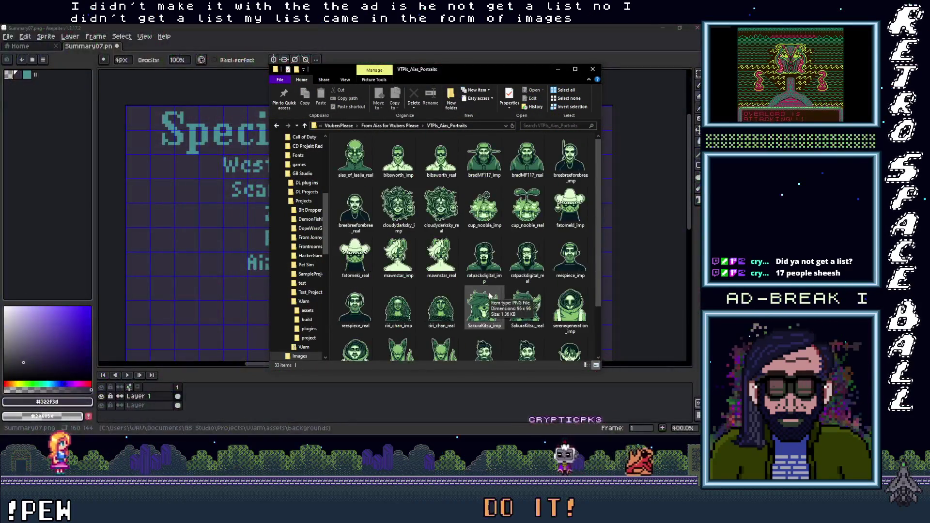
pyautogui.click(397, 165)
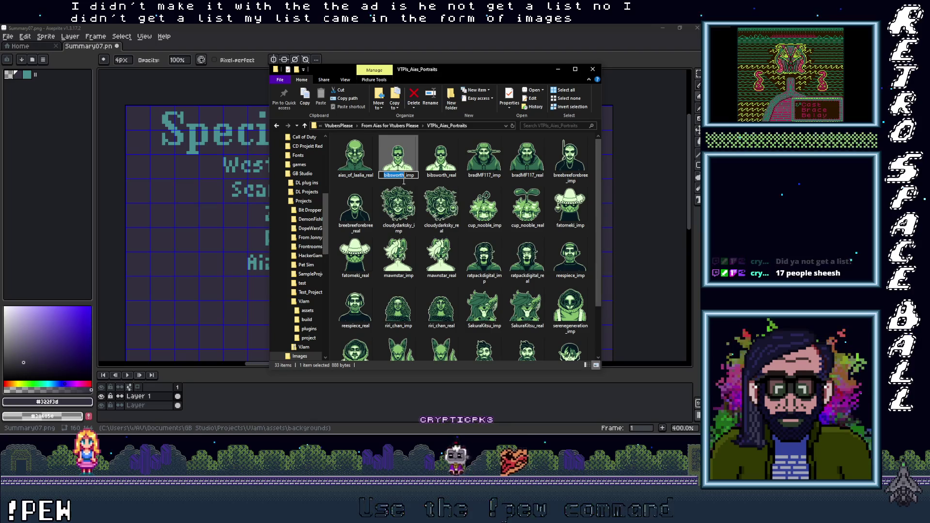
pyautogui.rightClick(398, 174)
pyautogui.press('Escape')
pyautogui.click(241, 30)
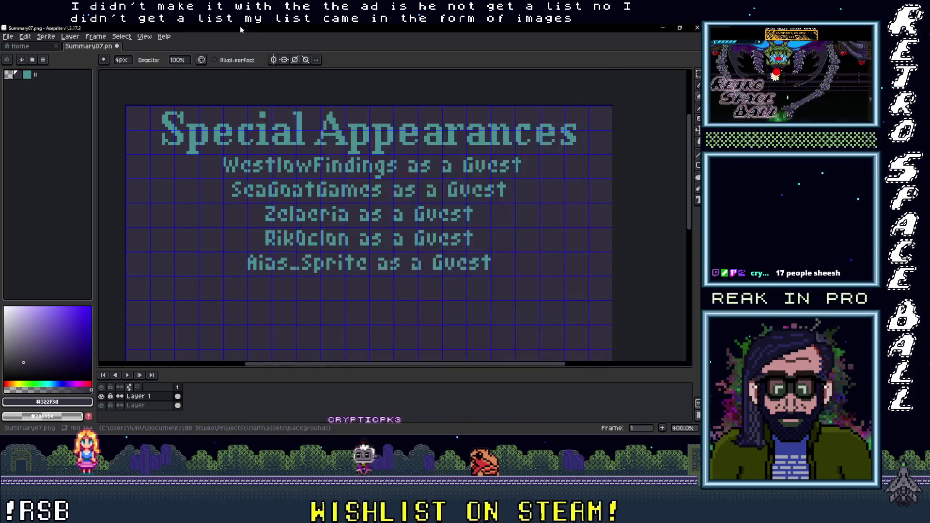
# Step: Zoom the canvas out and switch from Aseprite to the desktop folder windows
pyautogui.scroll(-2, 390, 264)
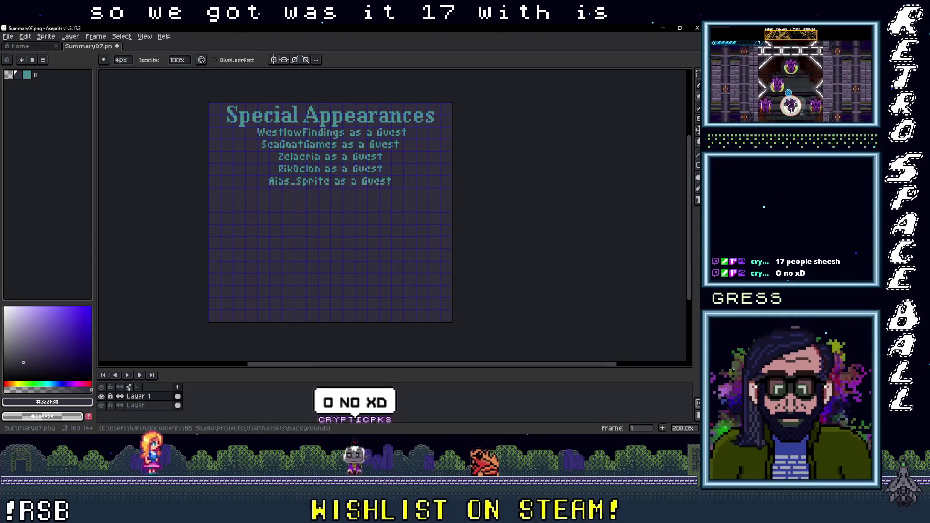
pyautogui.hotkey('alt', 'Tab')
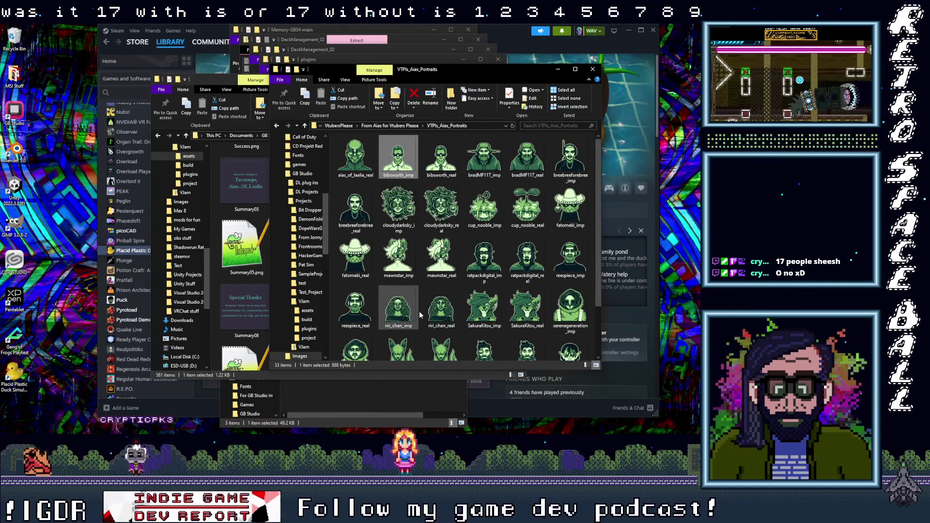
# Step: Minimize the guest portraits folder, the backgrounds folder and the Steam library
pyautogui.scroll(-2, 569, 308)
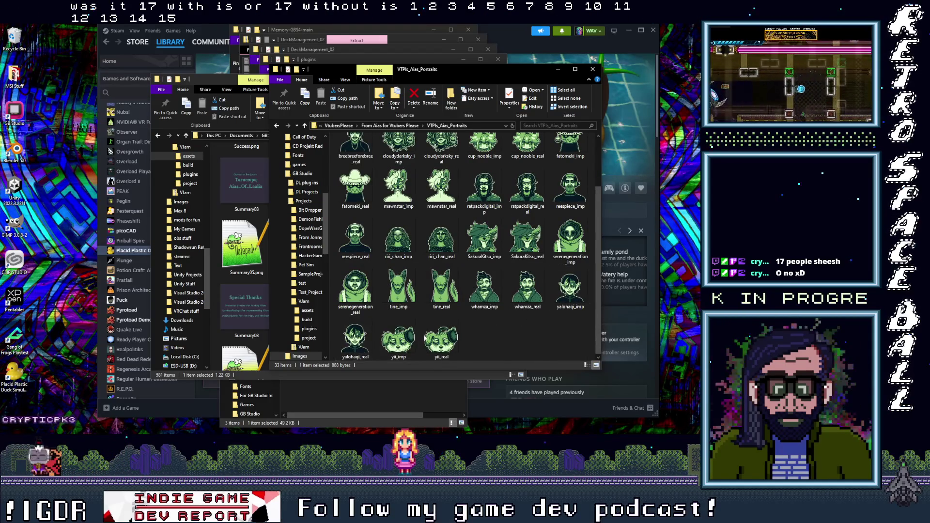
pyautogui.scroll(2, 417, 341)
pyautogui.click(558, 70)
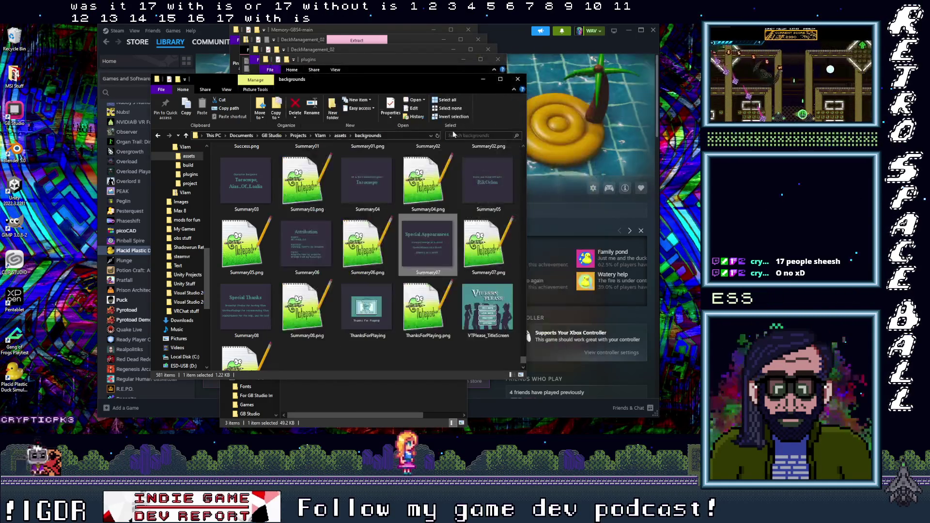
pyautogui.click(483, 79)
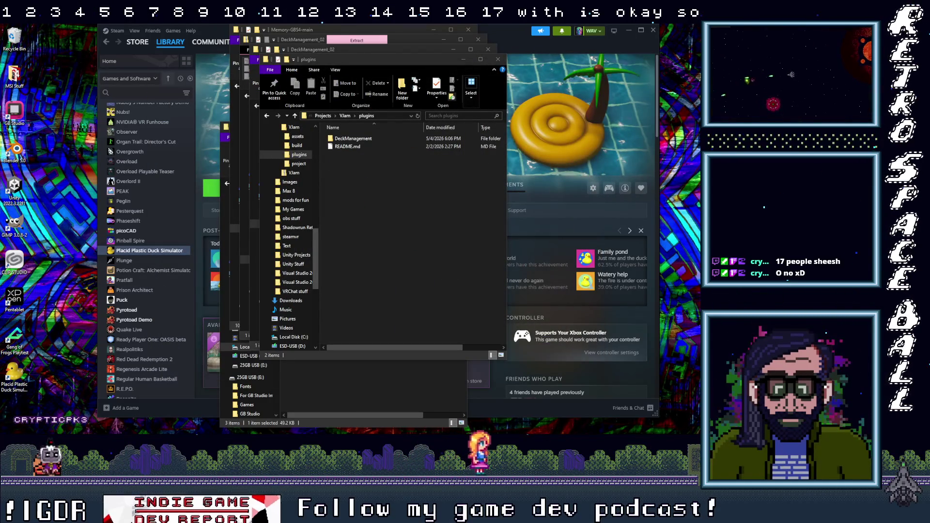
pyautogui.click(629, 31)
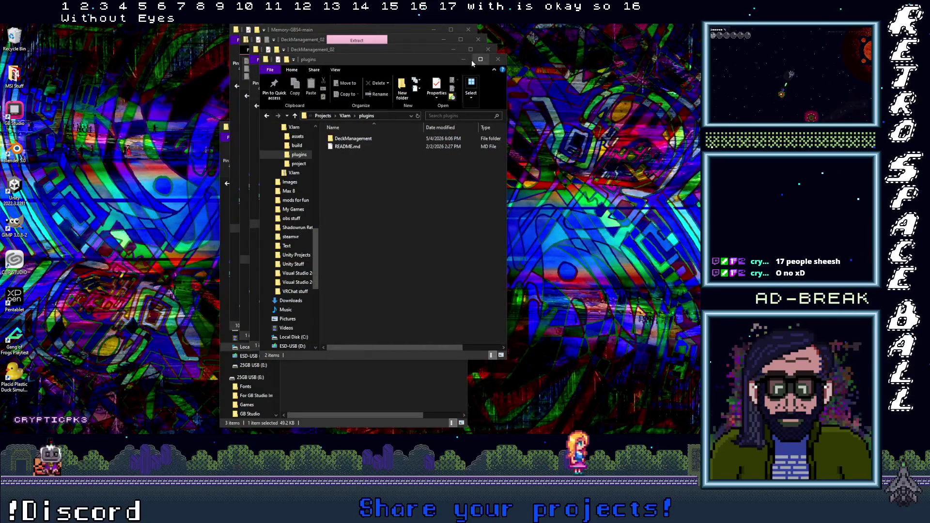
# Step: Close the plugins, both DeckManagement_02, Memory-GBS4-main and DL Projects folder windows
pyautogui.click(490, 59)
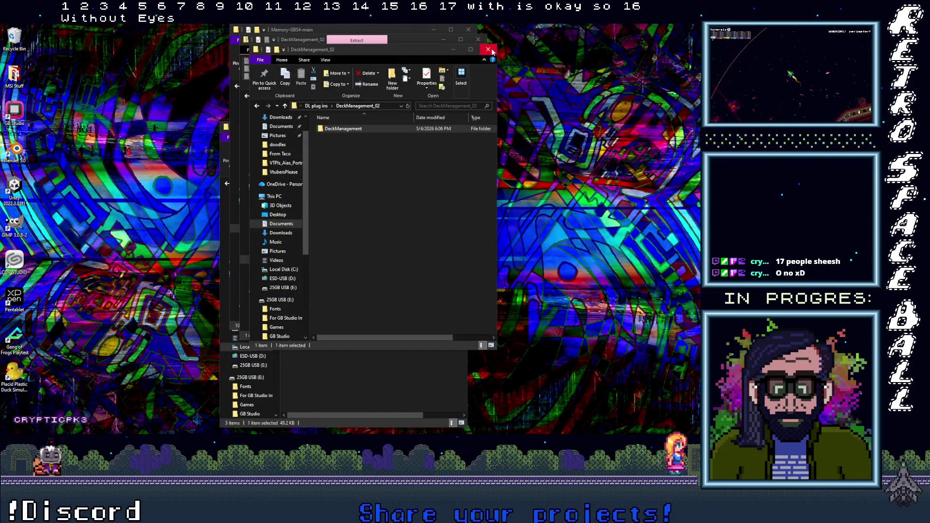
pyautogui.click(480, 50)
pyautogui.click(473, 39)
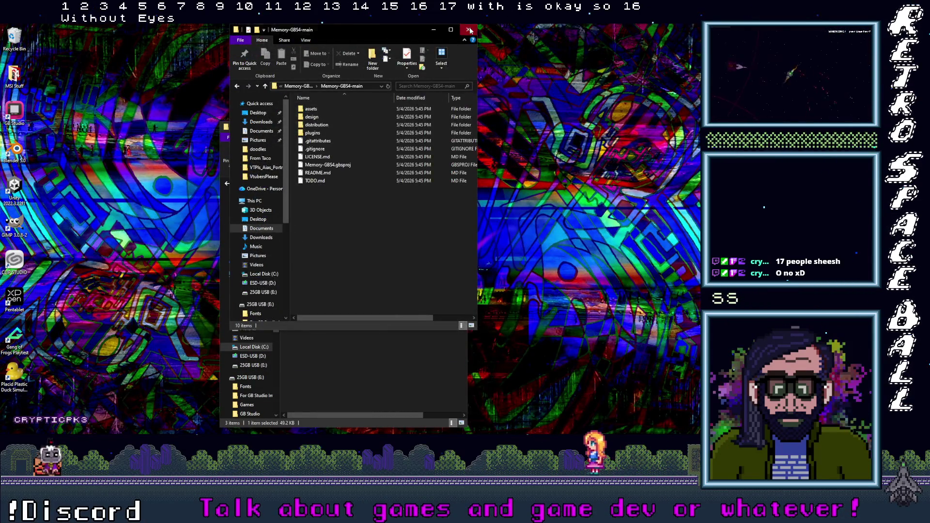
pyautogui.click(469, 30)
pyautogui.click(458, 127)
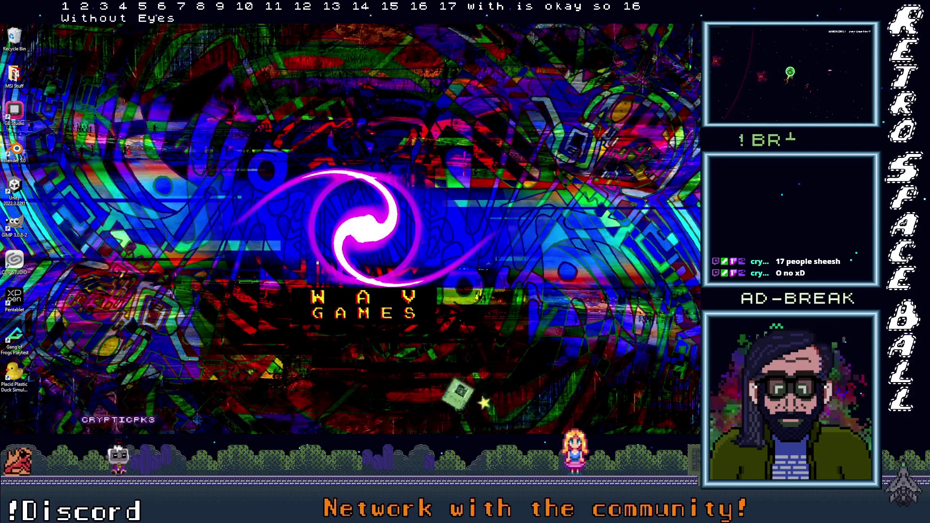
# Step: Bring Aseprite back and pan the view to the empty lower canvas
pyautogui.hotkey('alt', 'Tab')
pyautogui.scroll(1, 325, 201)
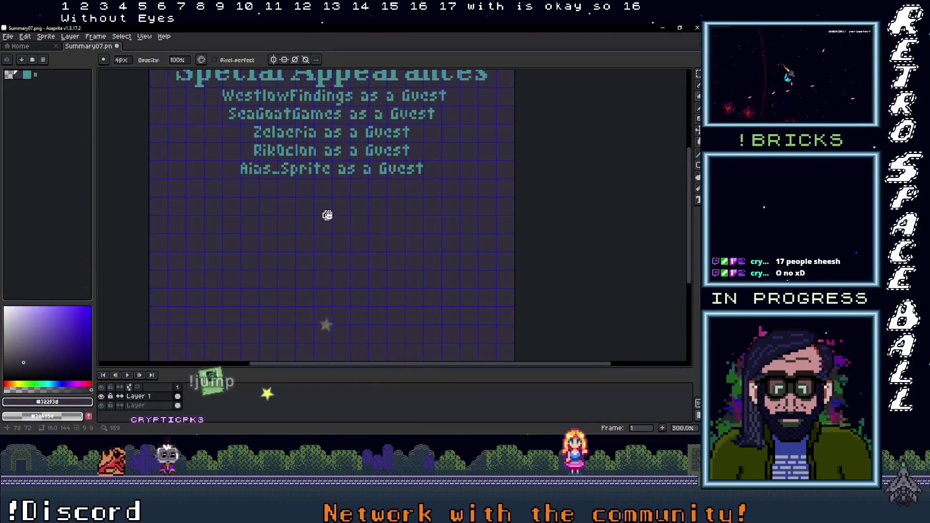
pyautogui.moveTo(326, 214); pyautogui.dragTo(318, 147)
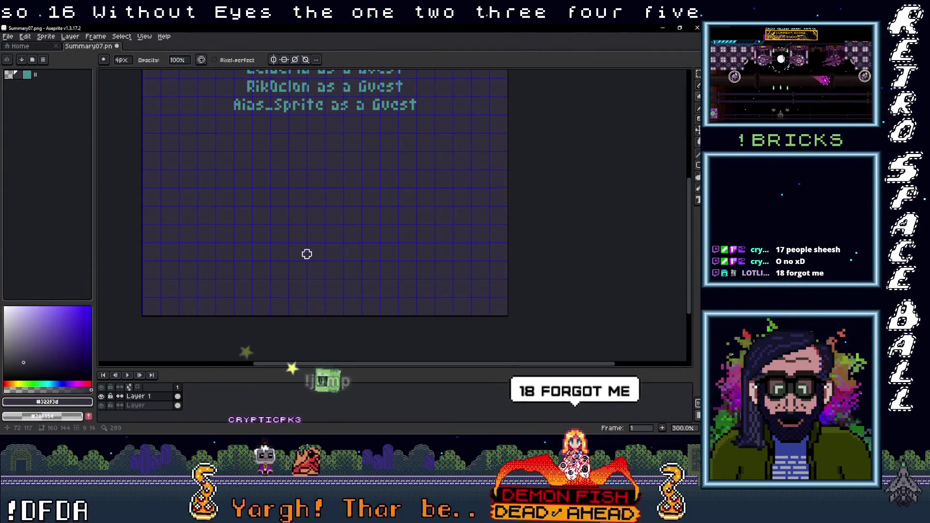
pyautogui.scroll(-1, 346, 218)
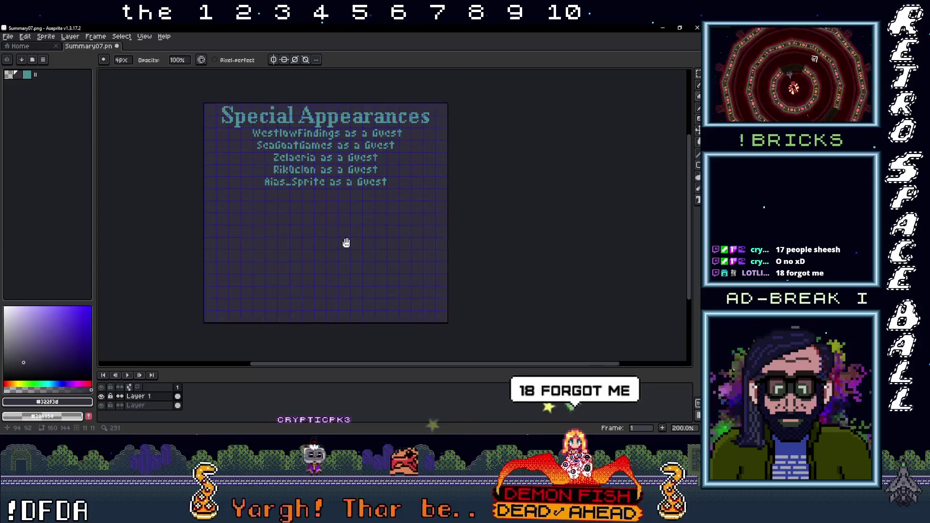
pyautogui.scroll(1, 353, 216)
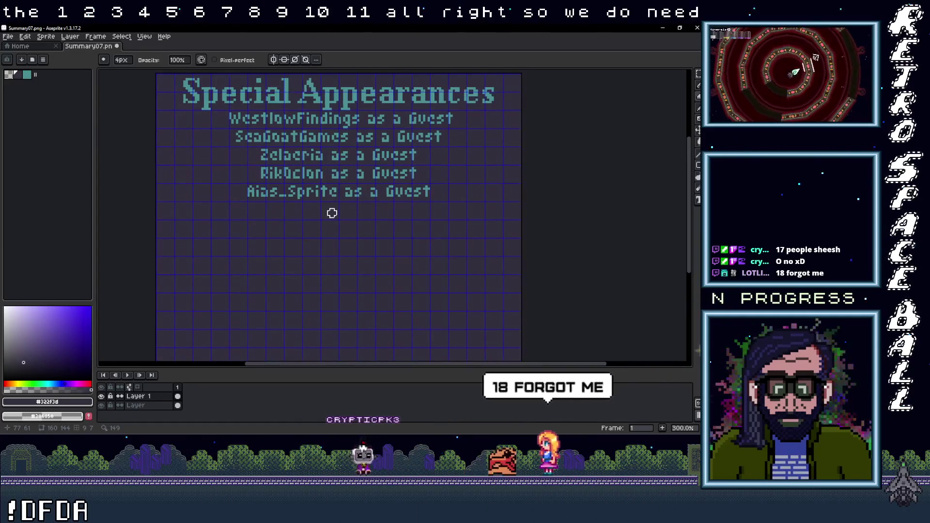
pyautogui.press('m')
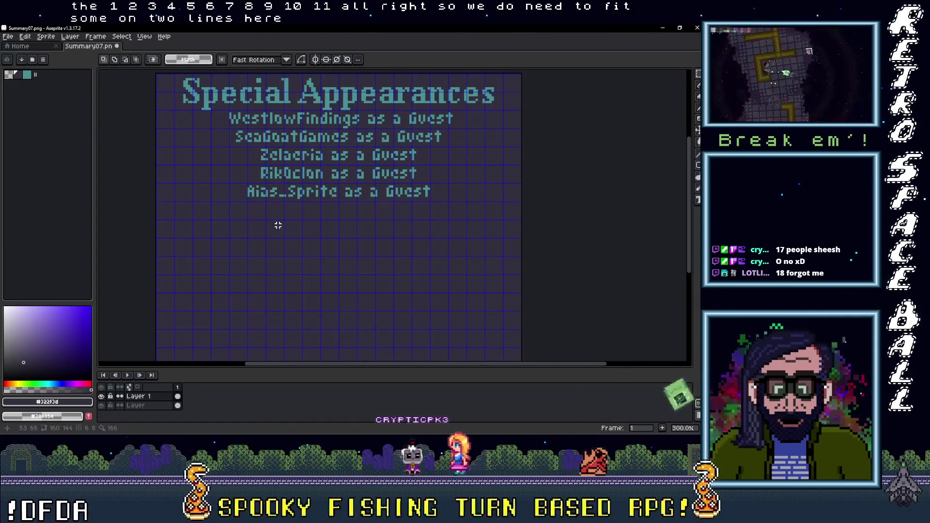
# Step: Merge Layer 1 down into the layer below, leaving a single layer
pyautogui.rightClick(147, 396)
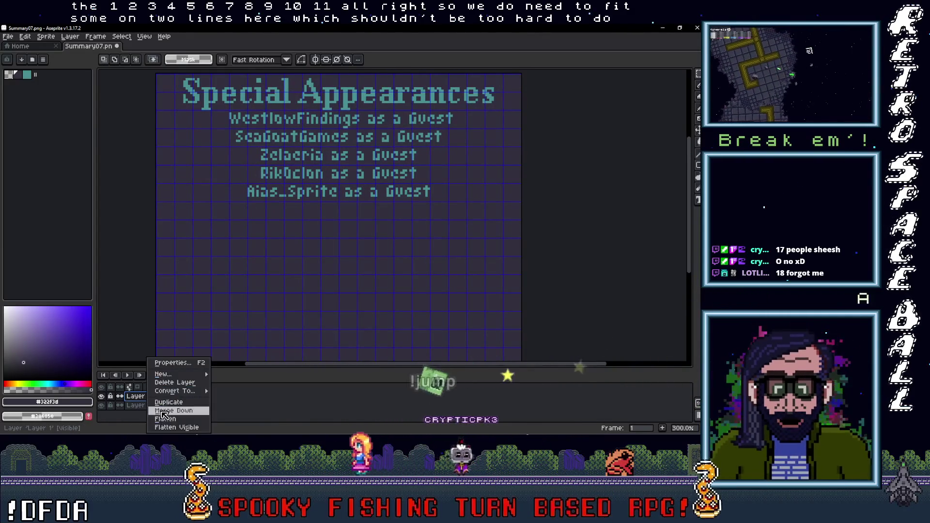
pyautogui.click(165, 411)
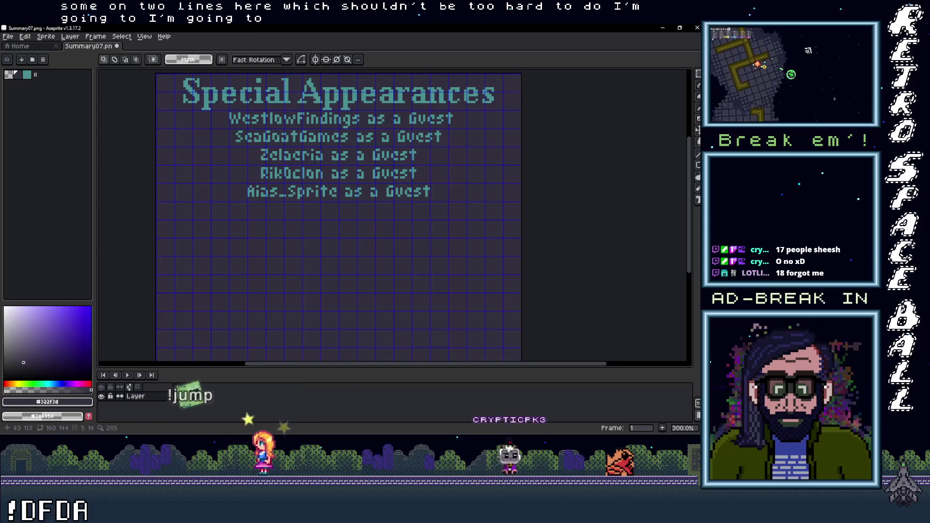
pyautogui.scroll(-1, 266, 316)
pyautogui.scroll(1, 266, 315)
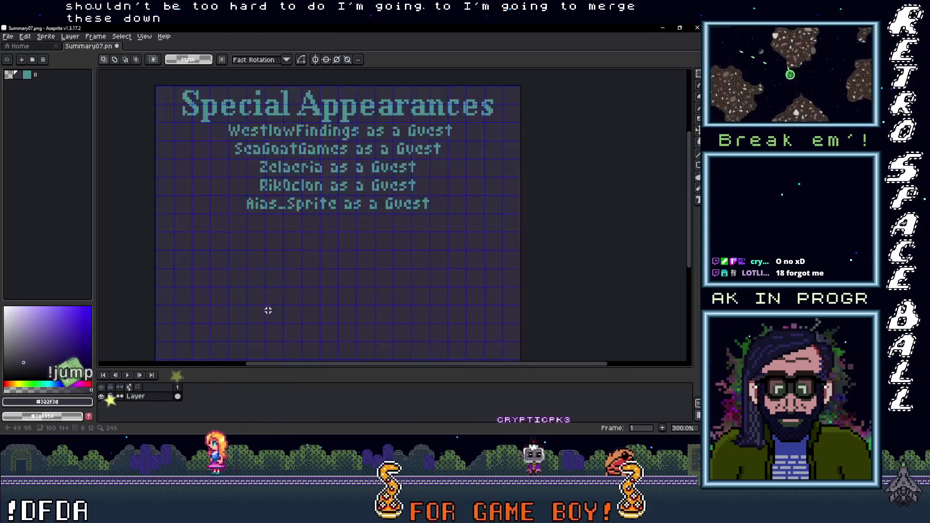
# Step: Add a new layer below, and cut the dark background out of the text layer with the Magic Wand
pyautogui.rightClick(161, 398)
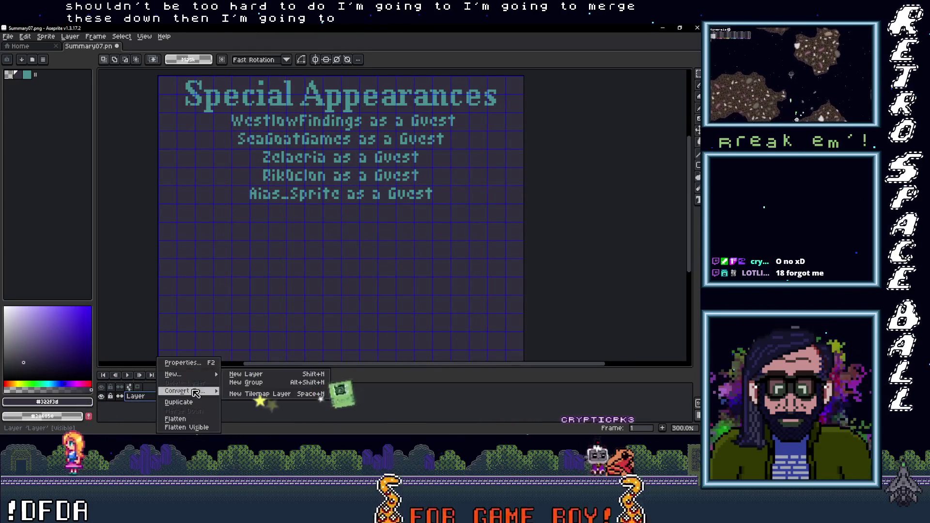
pyautogui.moveTo(173, 374)
pyautogui.click(243, 374)
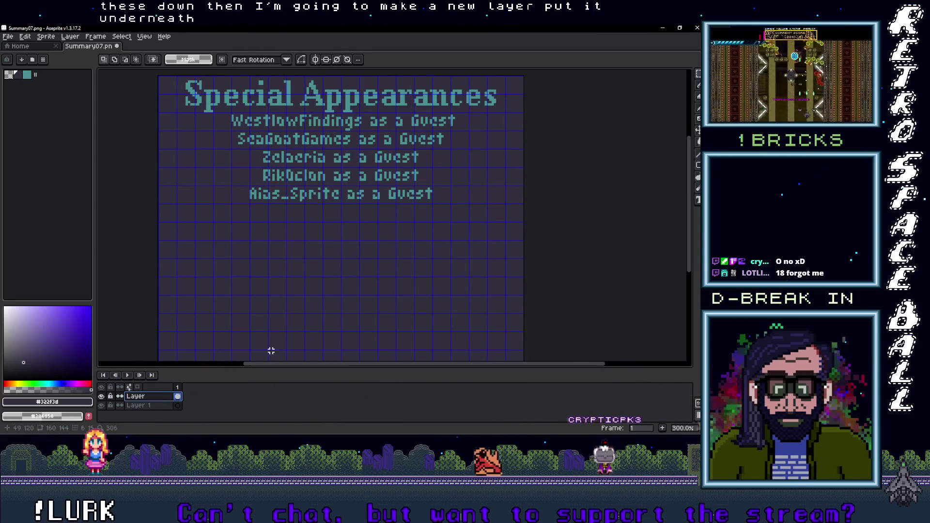
pyautogui.press('w')
pyautogui.click(303, 326)
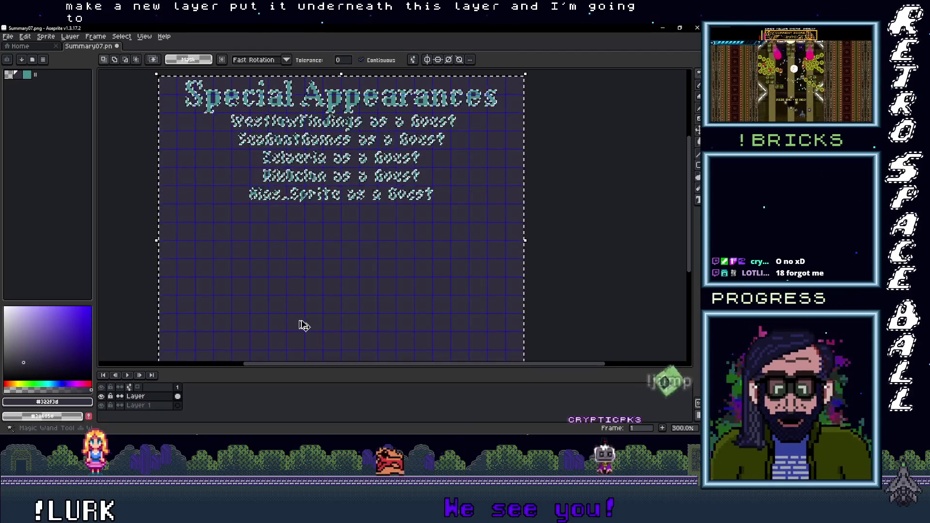
pyautogui.press('Delete')
pyautogui.moveTo(151, 409); pyautogui.dragTo(150, 407)
# Step: Paste the dark background into the new lower layer and commit it
pyautogui.hotkey('ctrl', 'a')
pyautogui.hotkey('ctrl', 'x')
pyautogui.press('Up')
pyautogui.hotkey('ctrl', 'v')
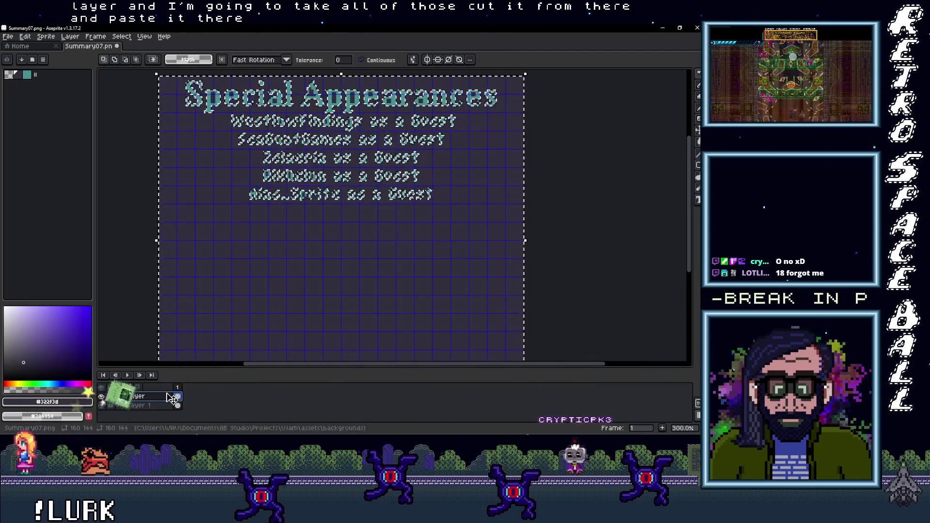
pyautogui.press('Return')
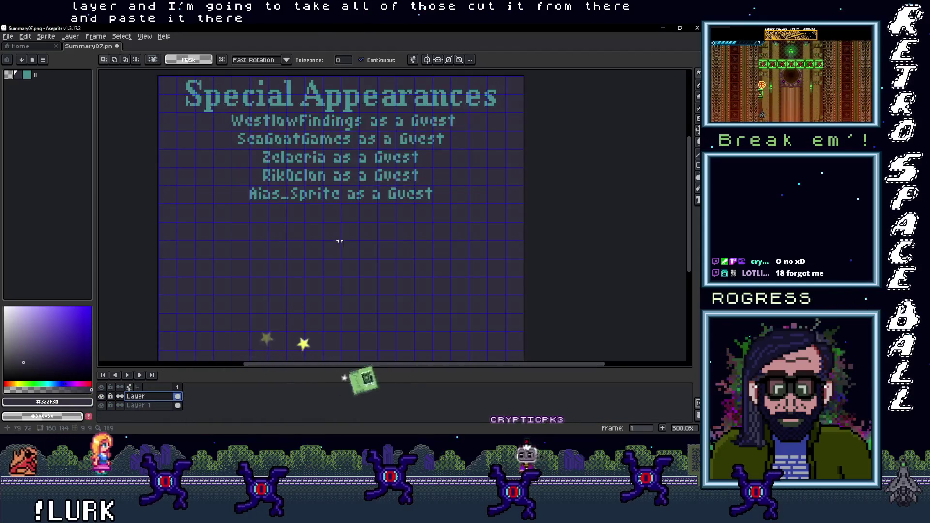
pyautogui.scroll(3, 323, 262)
pyautogui.scroll(1, 323, 254)
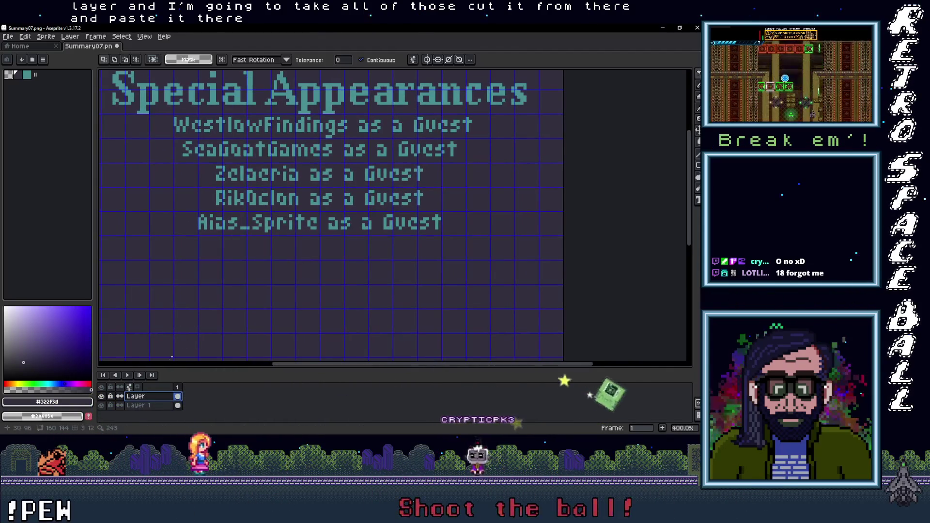
pyautogui.scroll(1, 302, 211)
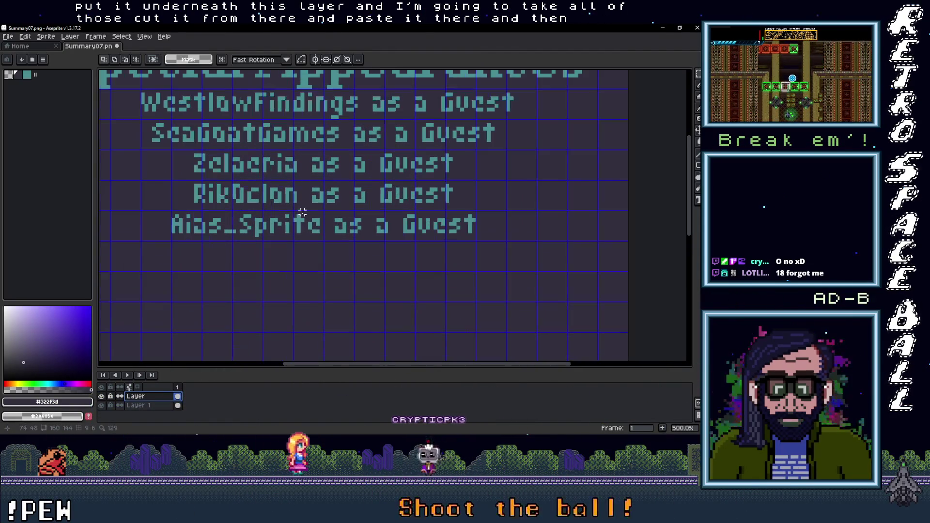
# Step: Select the third guest credit line, Zelaeria, and shift it to the left
pyautogui.moveTo(173, 152); pyautogui.dragTo(475, 189)
pyautogui.scroll(-2, 328, 233)
pyautogui.scroll(1, 328, 233)
pyautogui.moveTo(306, 216)
pyautogui.mouseDown()
pyautogui.moveTo(173, 219)
pyautogui.moveTo(207, 227)
pyautogui.mouseUp()
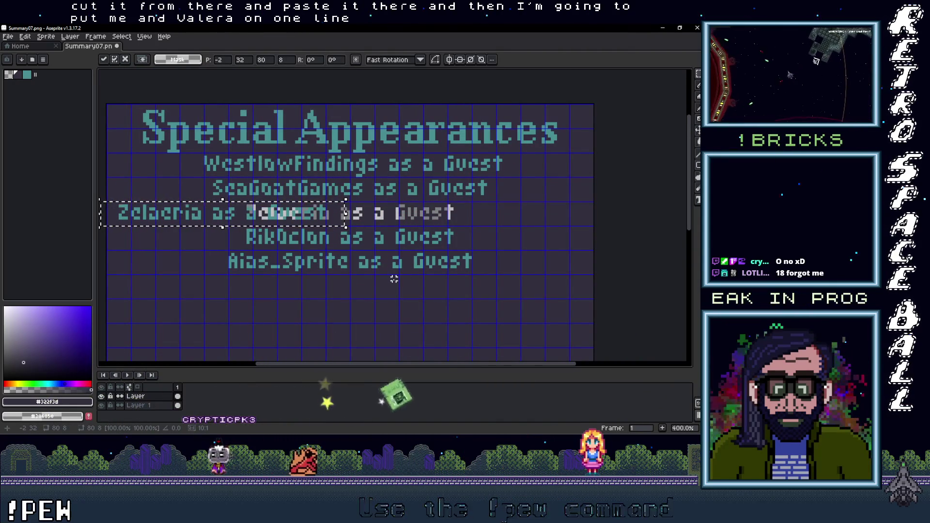
pyautogui.click(393, 279)
# Step: Select the RikOclon credit and move it up beside Zelaeria on the same line
pyautogui.press('i')
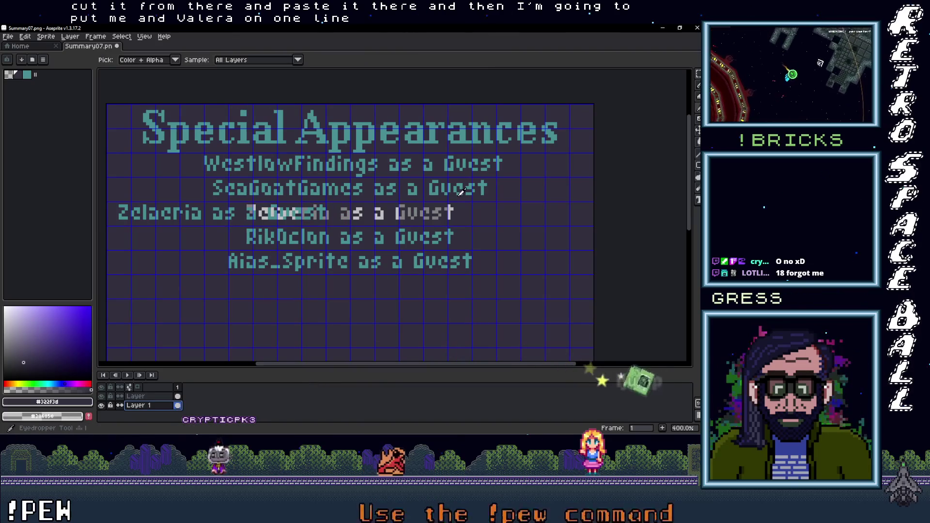
pyautogui.scroll(1, 449, 218)
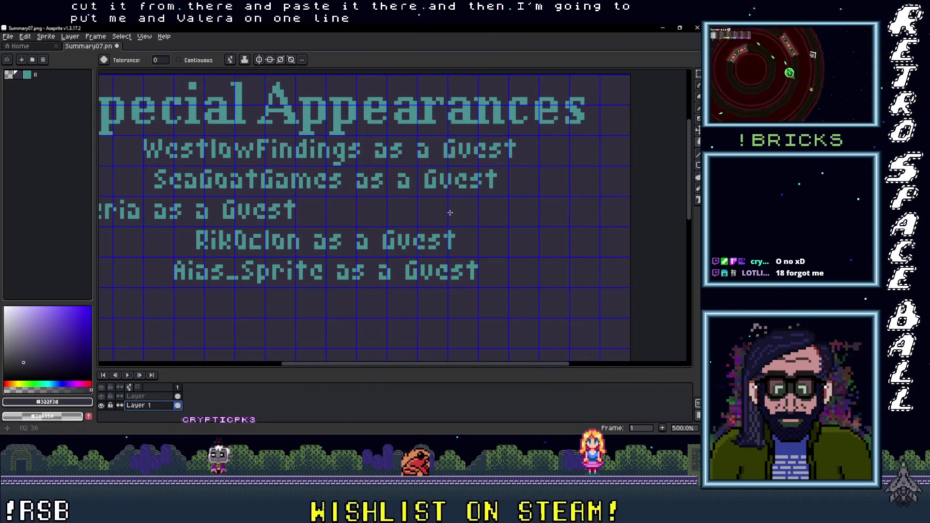
pyautogui.scroll(-2, 390, 232)
pyautogui.press('m')
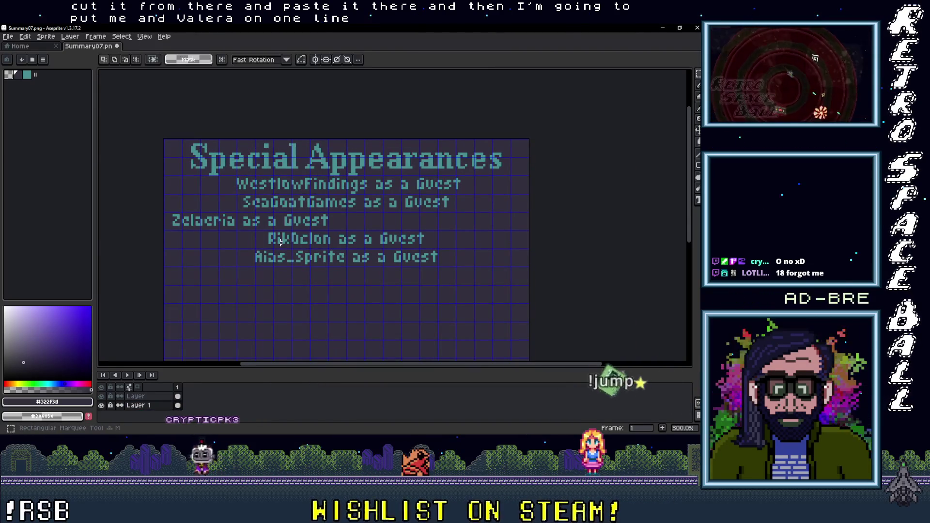
pyautogui.moveTo(390, 244); pyautogui.dragTo(445, 246)
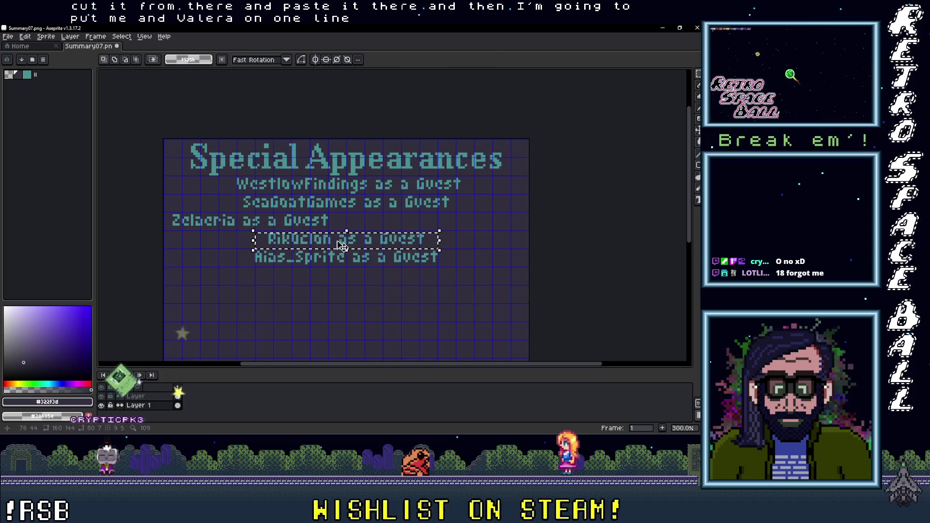
pyautogui.moveTo(361, 245); pyautogui.dragTo(439, 227)
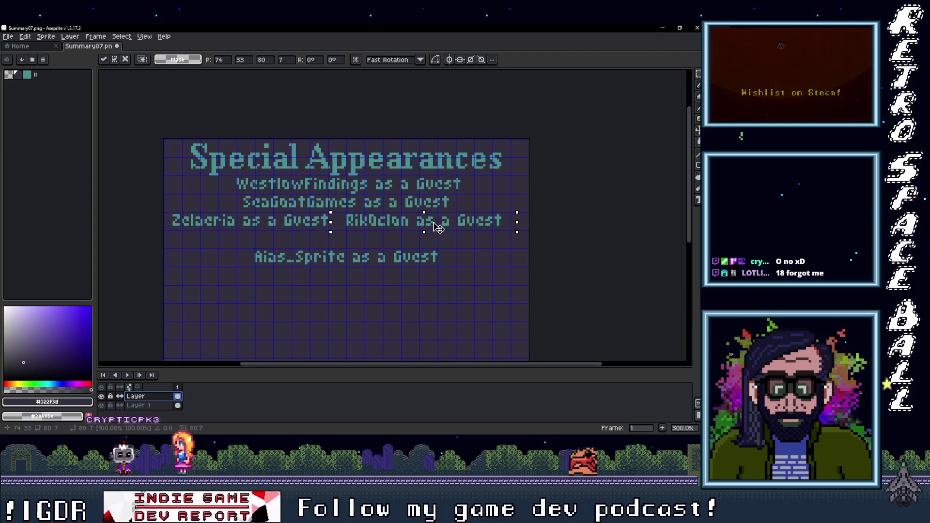
pyautogui.press('Return')
pyautogui.scroll(2, 337, 234)
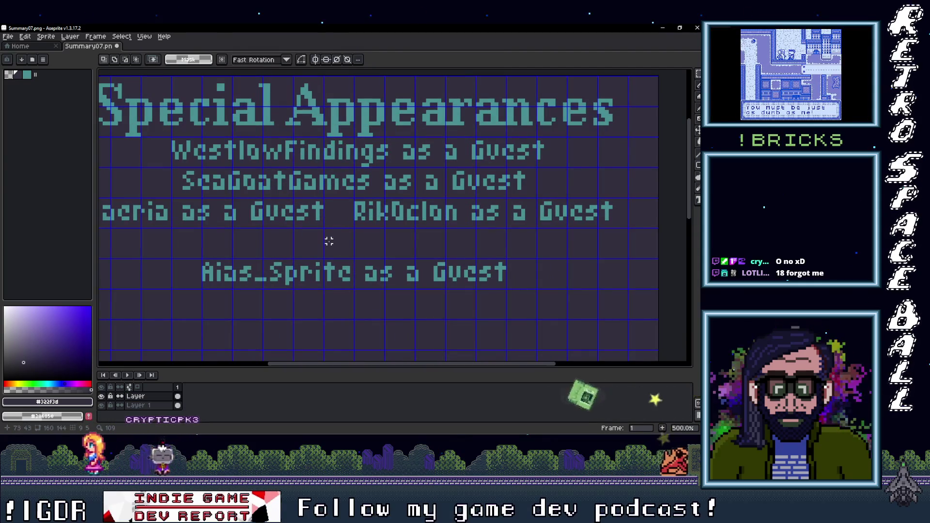
# Step: Pick the teal text colour and start a text box after the third credit, then dismiss it
pyautogui.press('i')
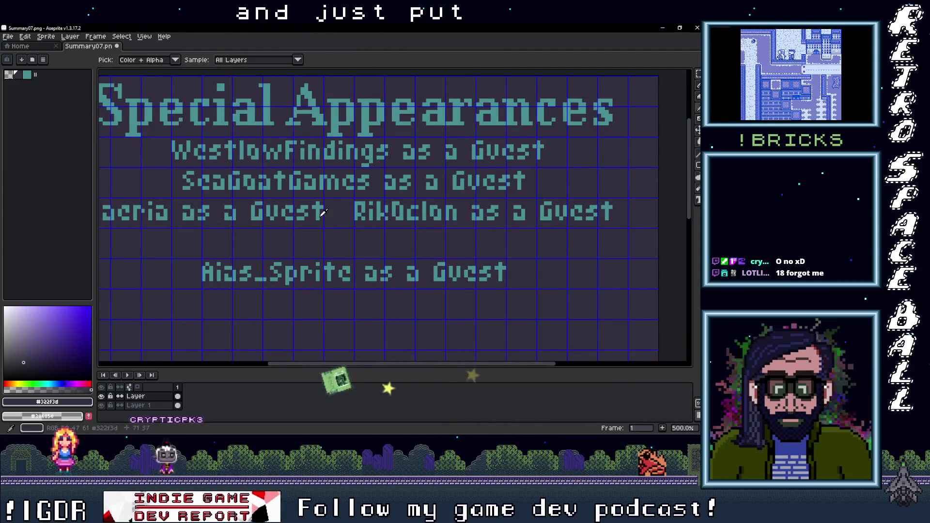
pyautogui.click(337, 220)
pyautogui.press('t')
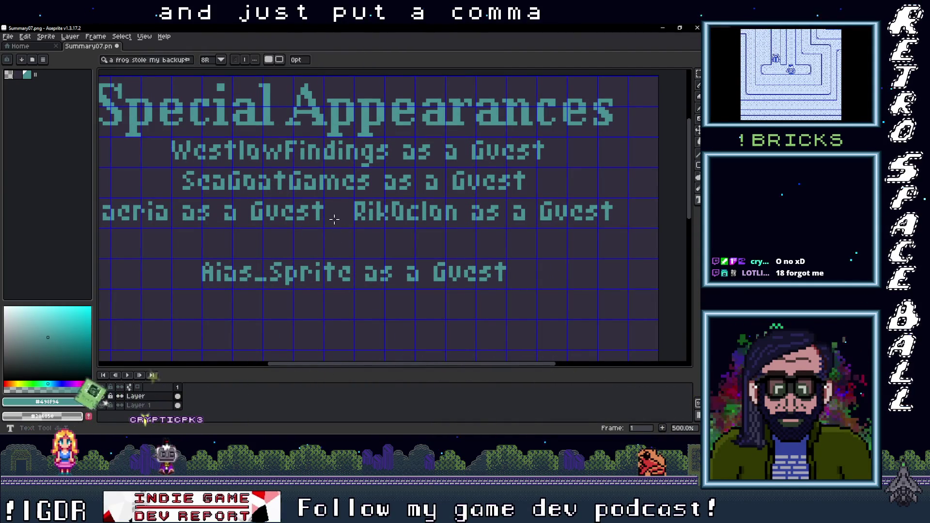
pyautogui.moveTo(326, 201); pyautogui.dragTo(352, 218)
pyautogui.press('Escape')
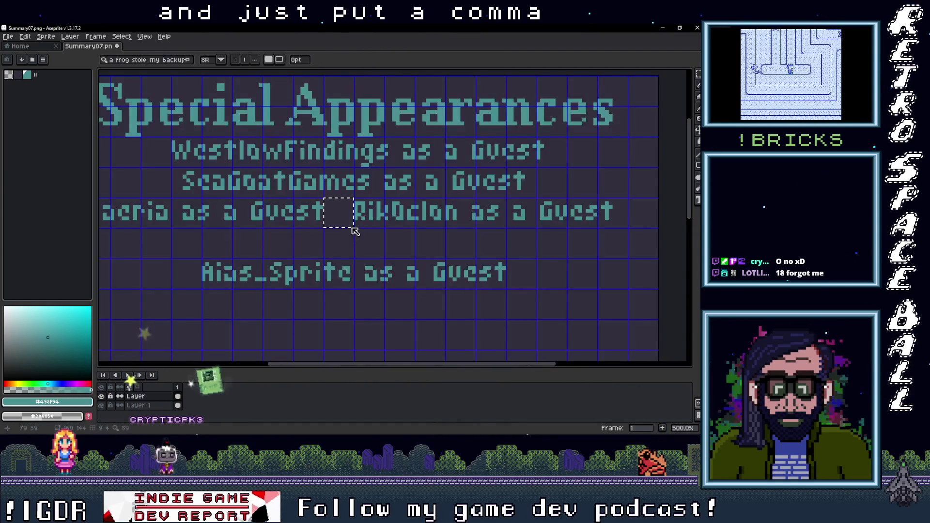
pyautogui.write(',')
# Step: Marquee-select the last guest line, Aias_Sprite
pyautogui.scroll(-3, 368, 241)
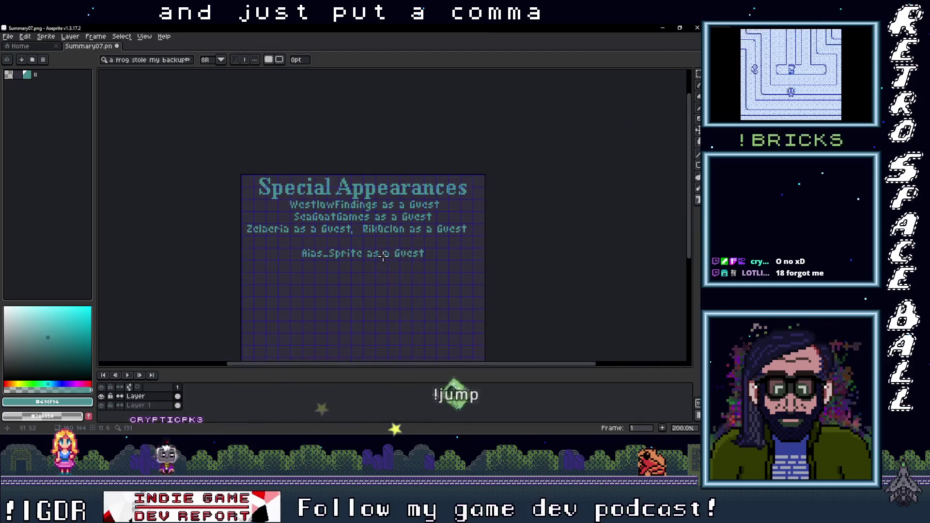
pyautogui.scroll(2, 335, 252)
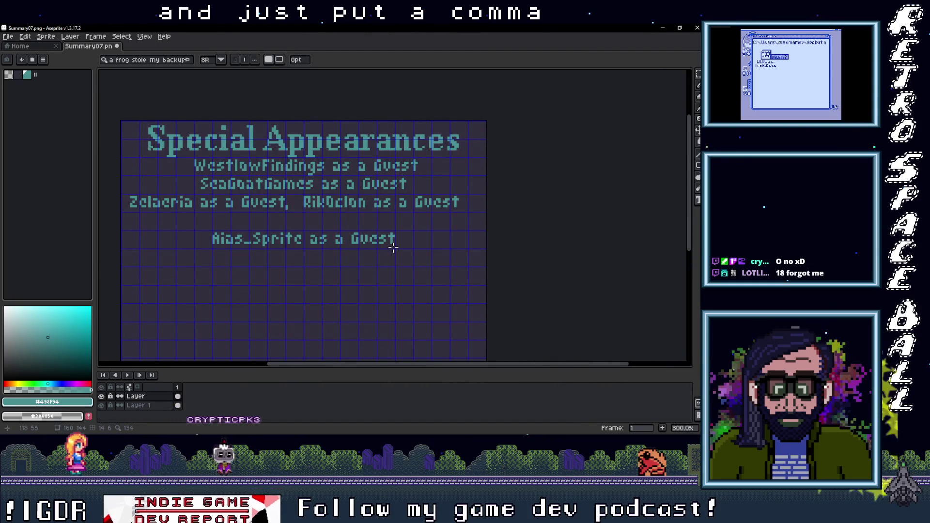
pyautogui.scroll(-1, 353, 257)
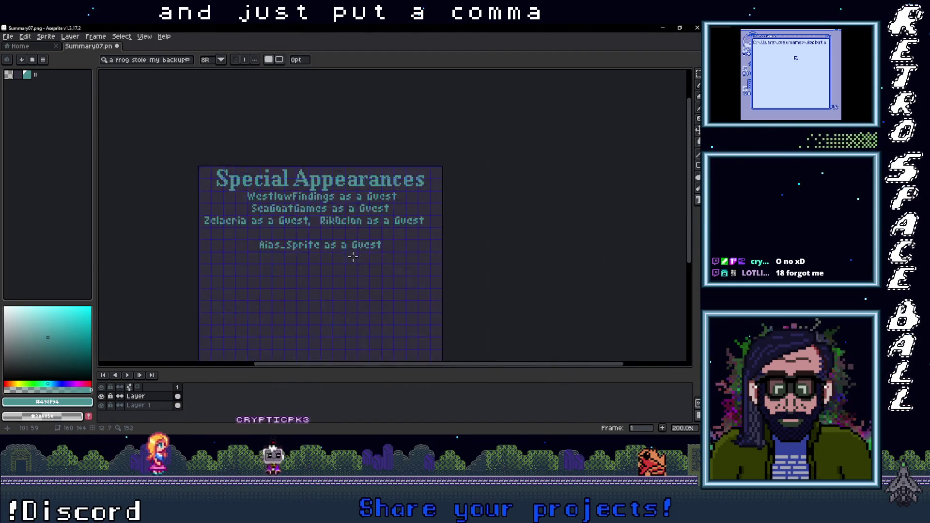
pyautogui.scroll(1, 349, 259)
pyautogui.press('m')
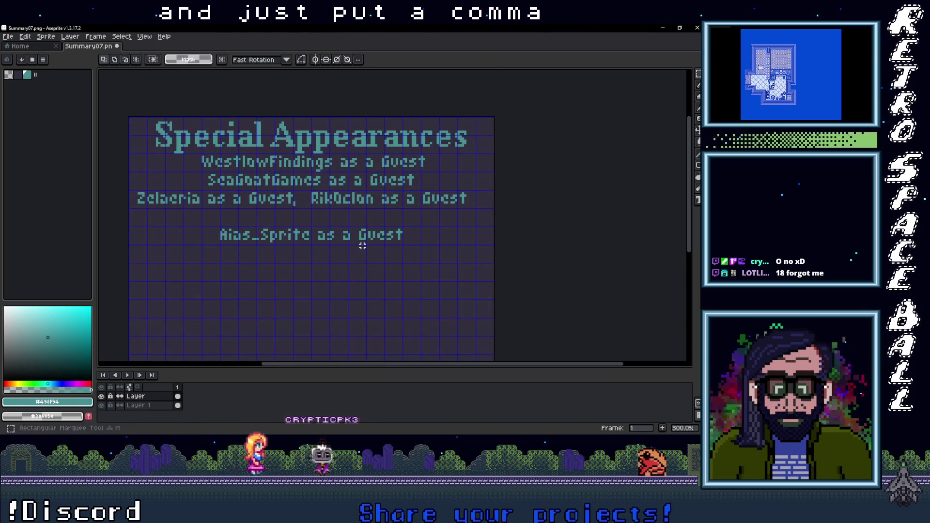
pyautogui.scroll(-1, 342, 249)
pyautogui.scroll(1, 314, 239)
pyautogui.scroll(1, 249, 235)
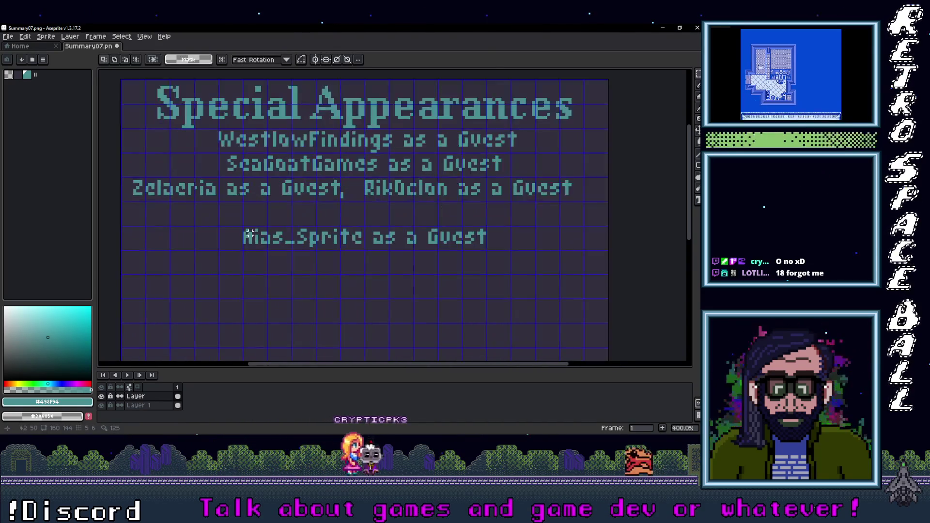
pyautogui.moveTo(243, 228)
pyautogui.mouseDown()
pyautogui.moveTo(365, 246)
pyautogui.moveTo(485, 249)
pyautogui.moveTo(357, 216)
pyautogui.moveTo(356, 225)
pyautogui.mouseUp()
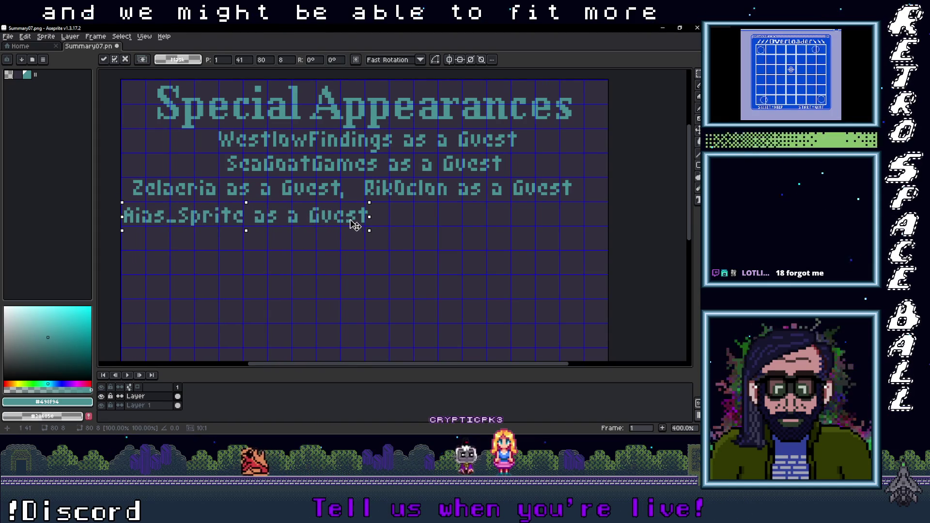
# Step: Nudge the Aias_Sprite line up snugly under the Zelaeria and RikOclon line at the left edge
pyautogui.press('Return')
pyautogui.hotkey('ctrl', 'd')
pyautogui.moveTo(365, 203)
pyautogui.mouseDown()
pyautogui.moveTo(394, 231)
pyautogui.moveTo(385, 225)
pyautogui.mouseUp()
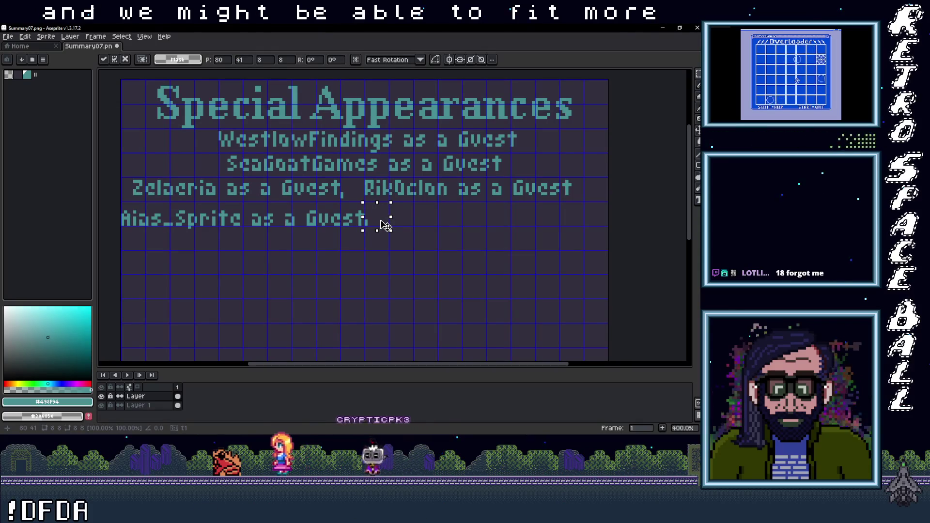
pyautogui.hotkey('ctrl', 'd')
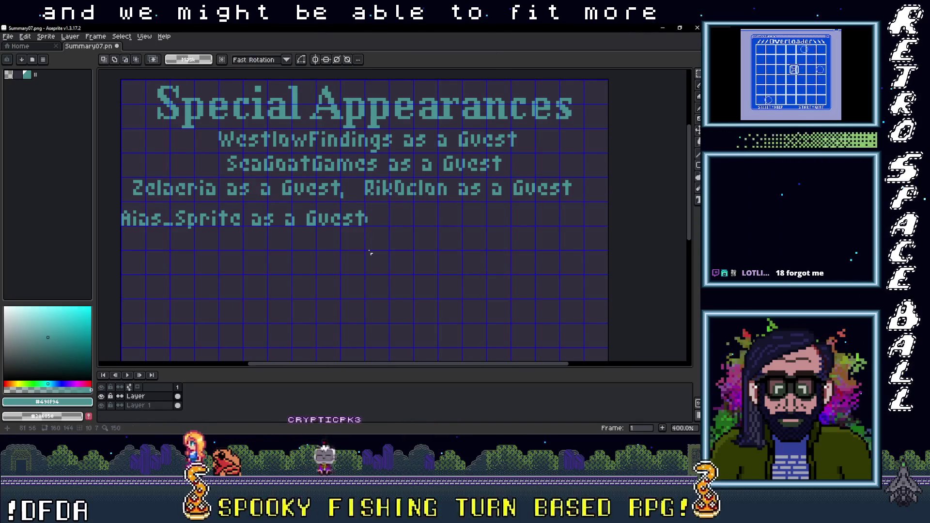
pyautogui.moveTo(365, 225); pyautogui.dragTo(122, 200)
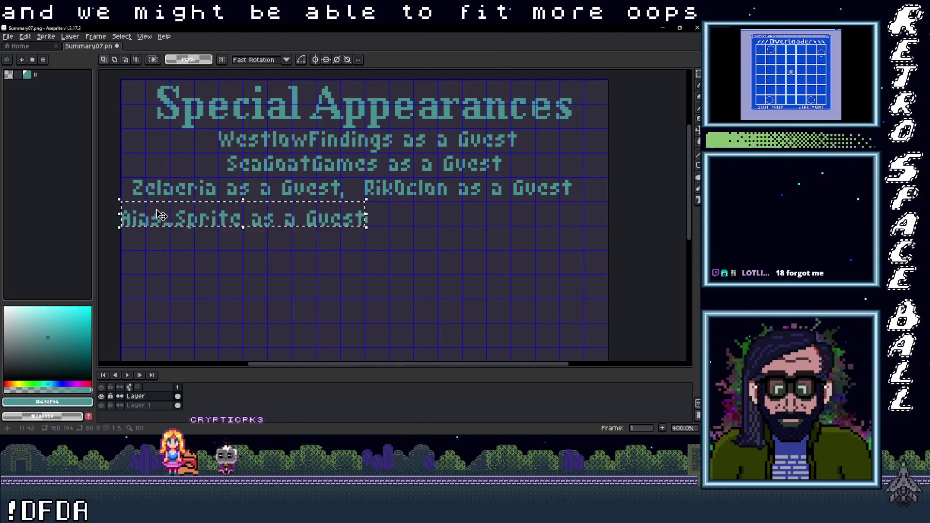
pyautogui.press('Up')
pyautogui.press('Up')
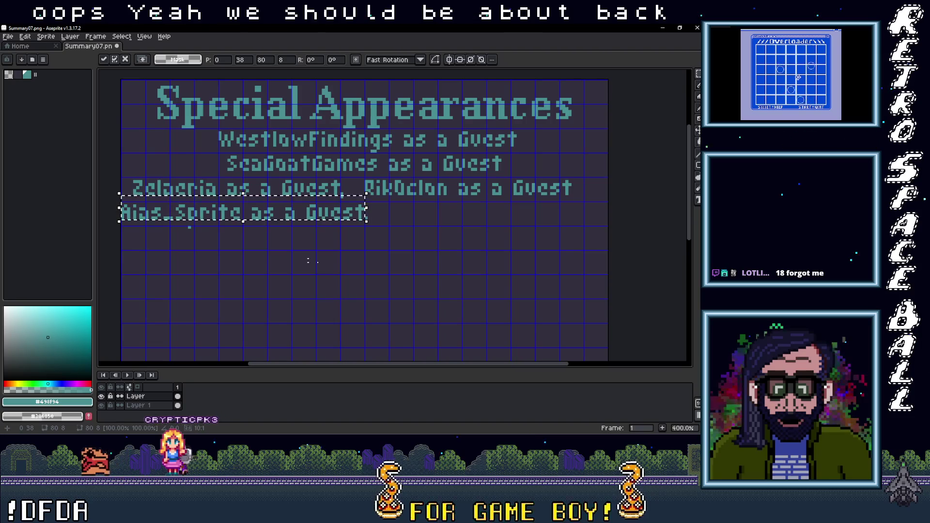
pyautogui.click(395, 227)
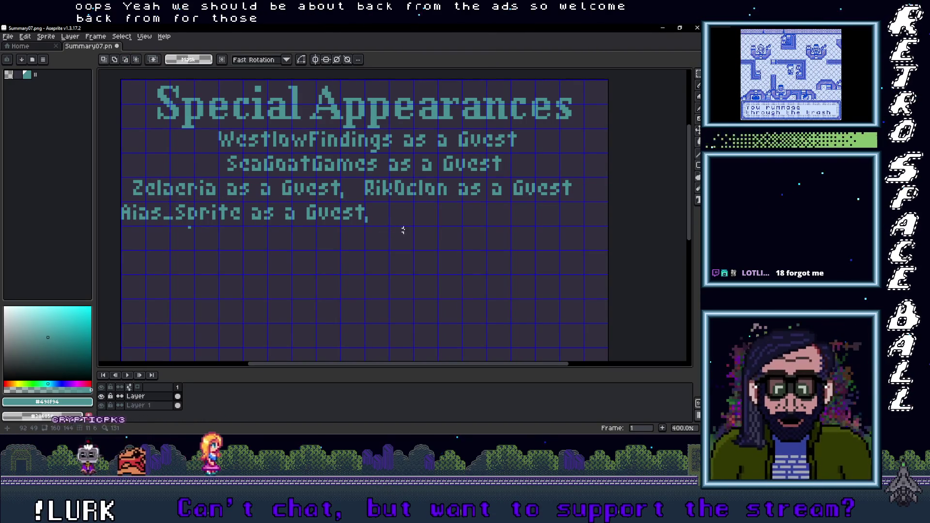
pyautogui.moveTo(411, 231); pyautogui.dragTo(349, 260)
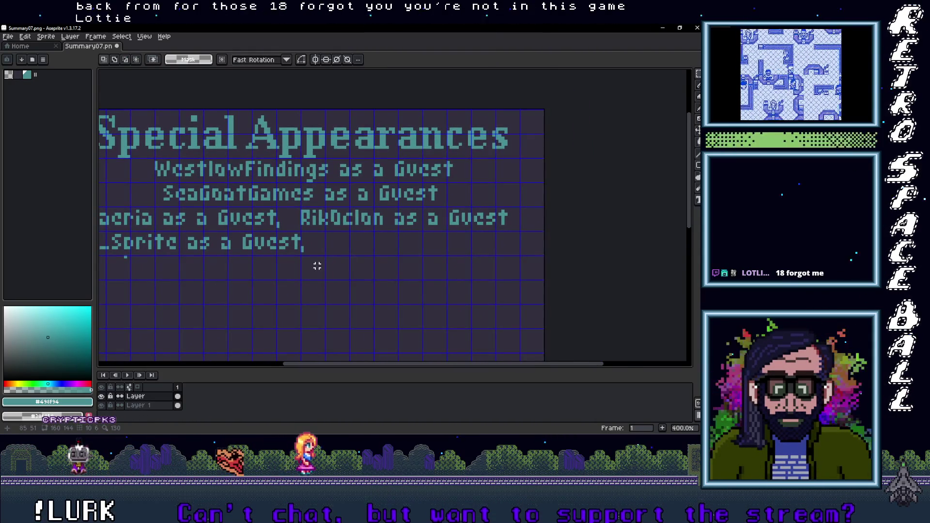
# Step: Nudge the small stray mark under the last guest line up so the line ends cleanly in a comma
pyautogui.scroll(-2, 318, 266)
pyautogui.scroll(1, 312, 270)
pyautogui.scroll(3, 170, 264)
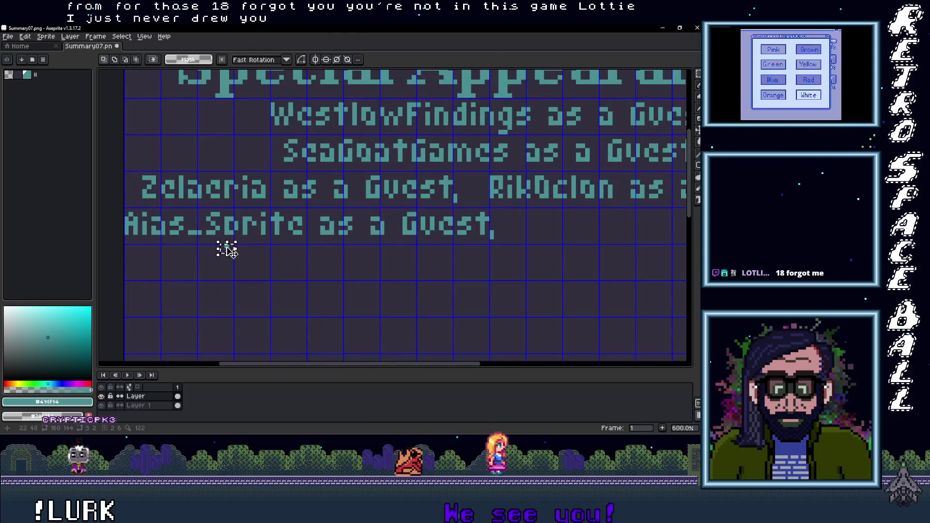
pyautogui.moveTo(227, 248); pyautogui.dragTo(232, 238)
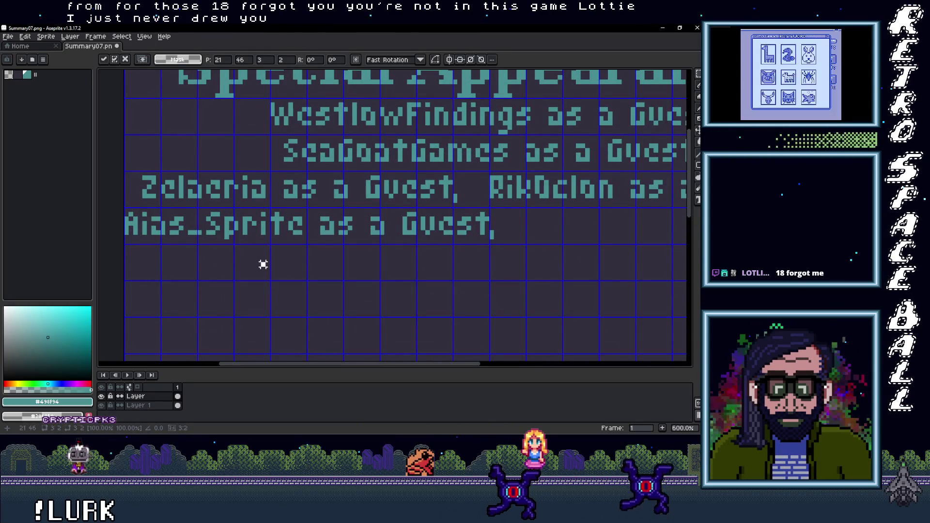
pyautogui.press('Return')
# Step: Scroll over to the end of the last guest line and switch to the Text tool
pyautogui.scroll(-2, 263, 264)
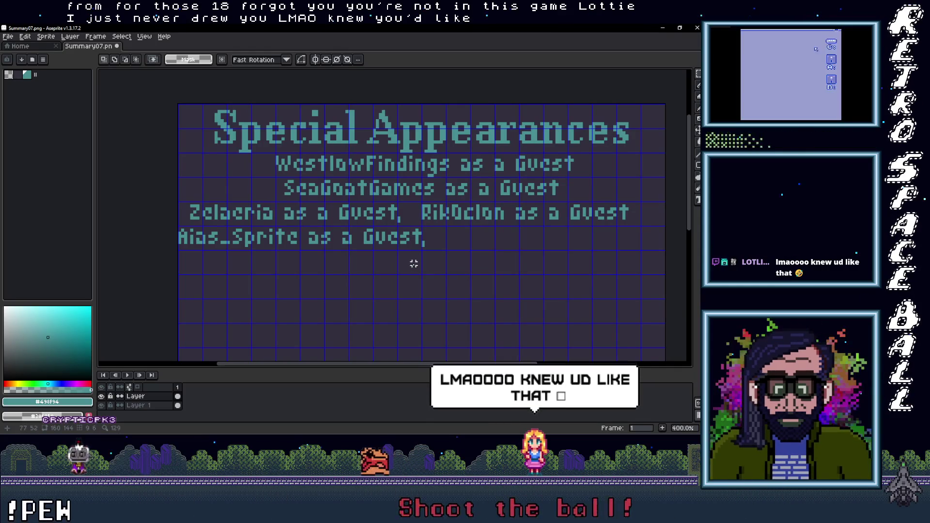
pyautogui.hscroll(3, 414, 264)
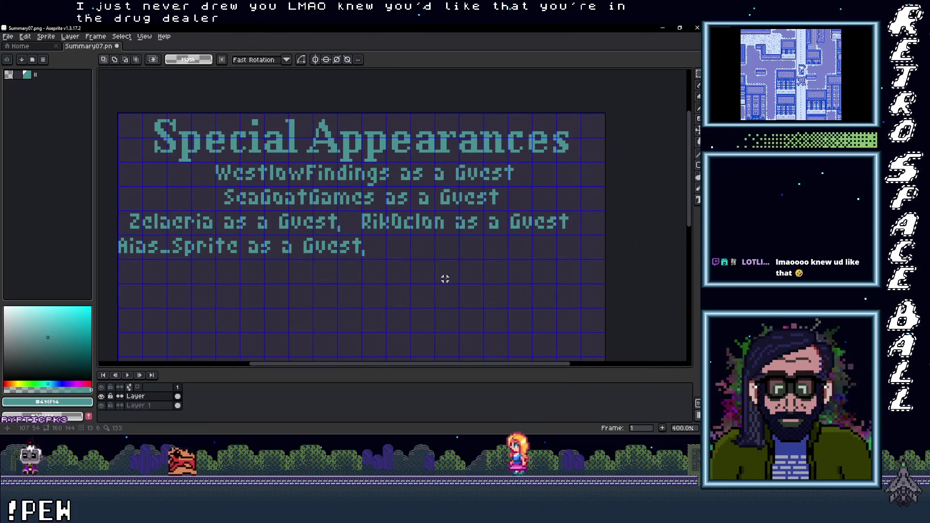
pyautogui.hscroll(2, 444, 279)
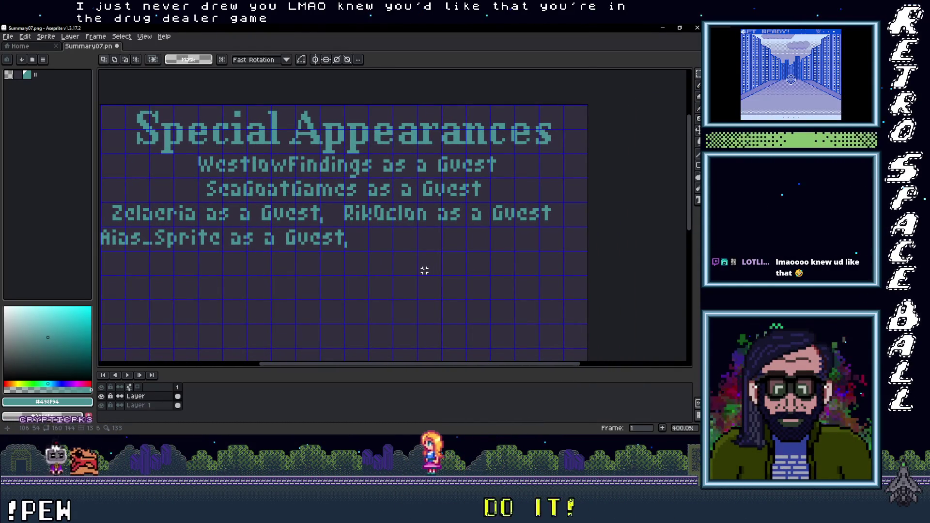
pyautogui.scroll(-1, 424, 270)
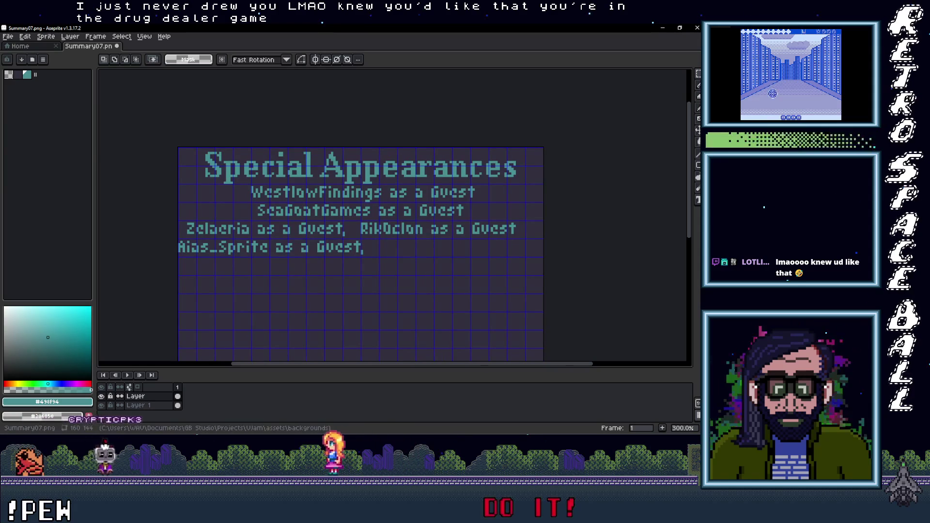
pyautogui.moveTo(461, 253); pyautogui.dragTo(399, 246)
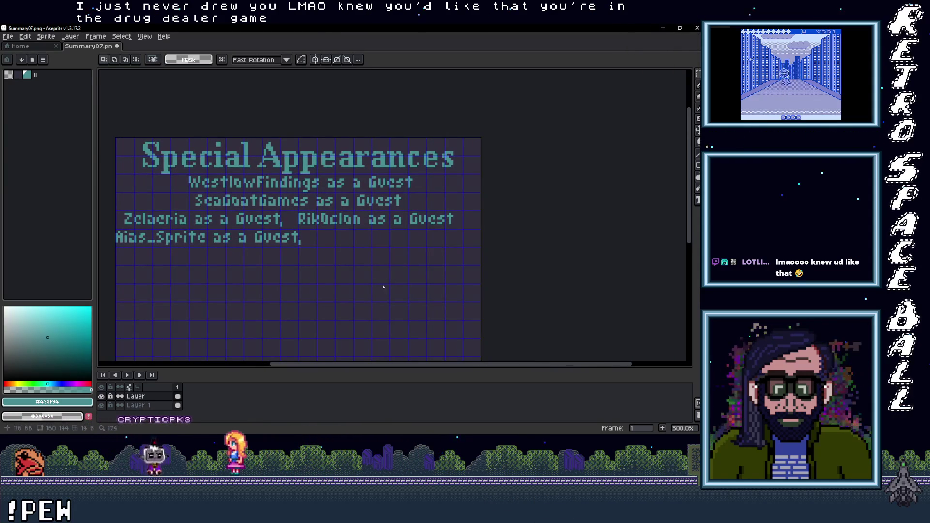
pyautogui.press('t')
pyautogui.scroll(3, 322, 242)
# Step: Mark a text box after the last line's comma and type the start of the next guest's name
pyautogui.moveTo(311, 219); pyautogui.dragTo(602, 257)
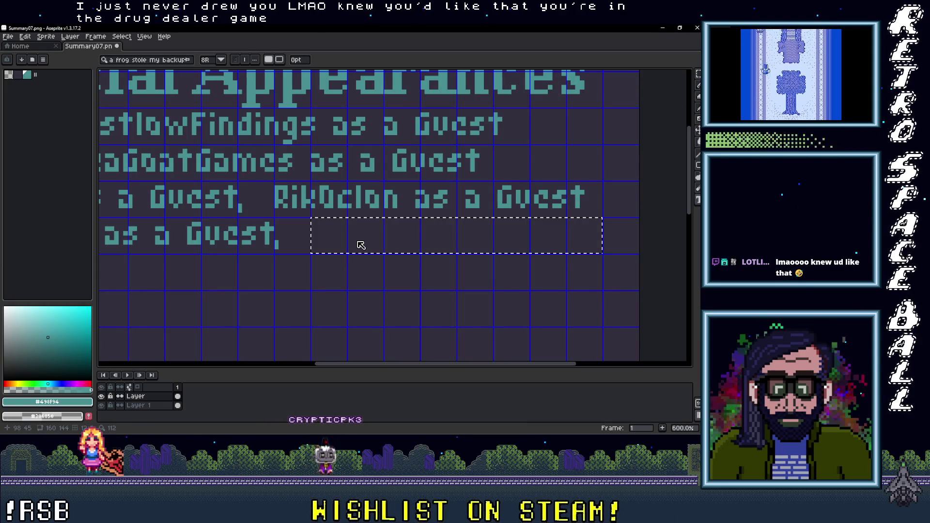
pyautogui.write('Bibsworth as a')
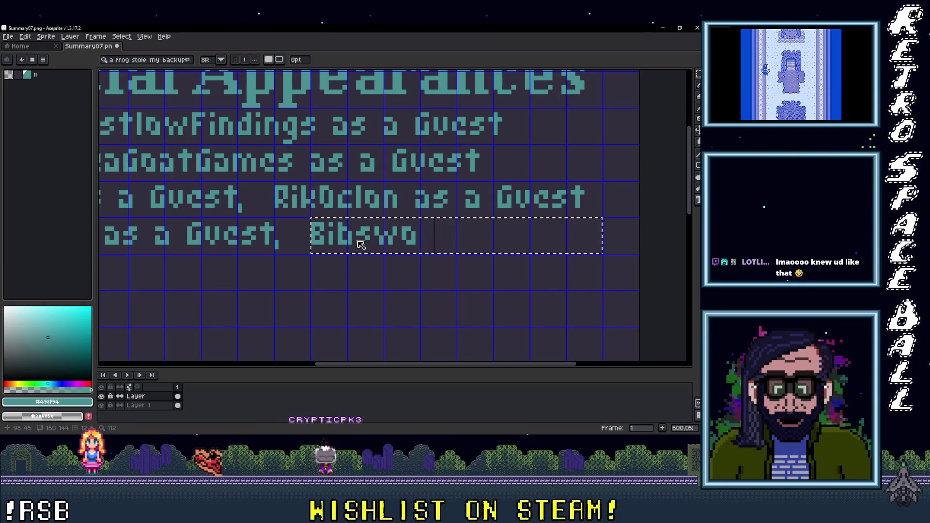
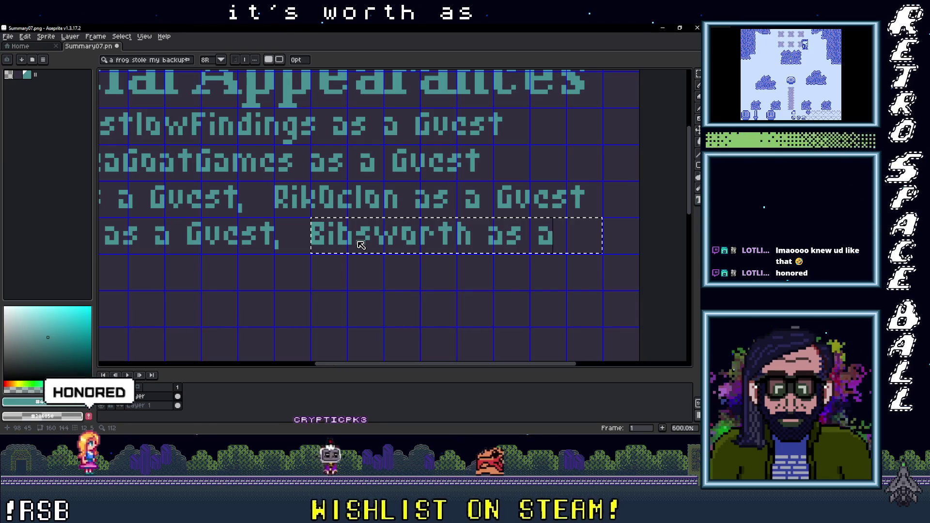
# Step: Cancel the unfinished guest line and erase the two 'as a Guest' phrases on row three
pyautogui.press('BackSpace')
pyautogui.press('BackSpace')
pyautogui.press('Escape')
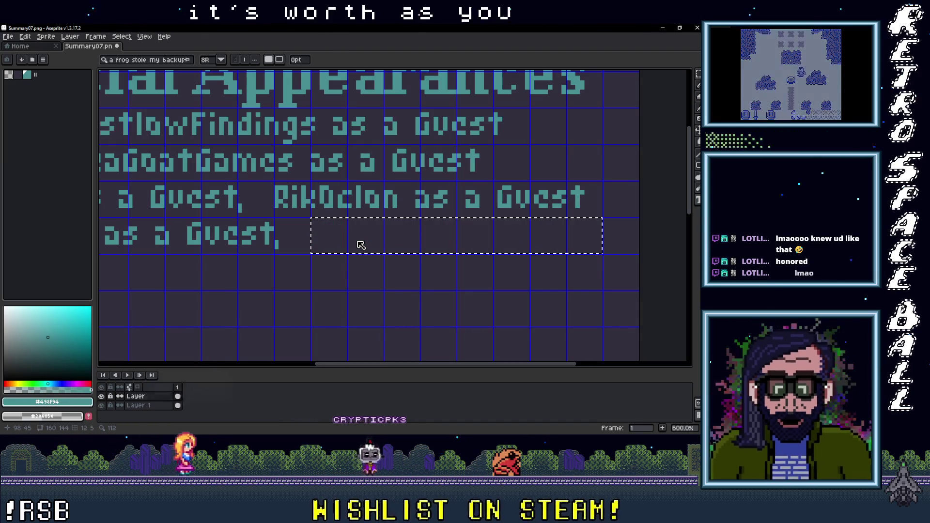
pyautogui.moveTo(407, 186); pyautogui.dragTo(593, 212)
pyautogui.hotkey('ctrl', 't')
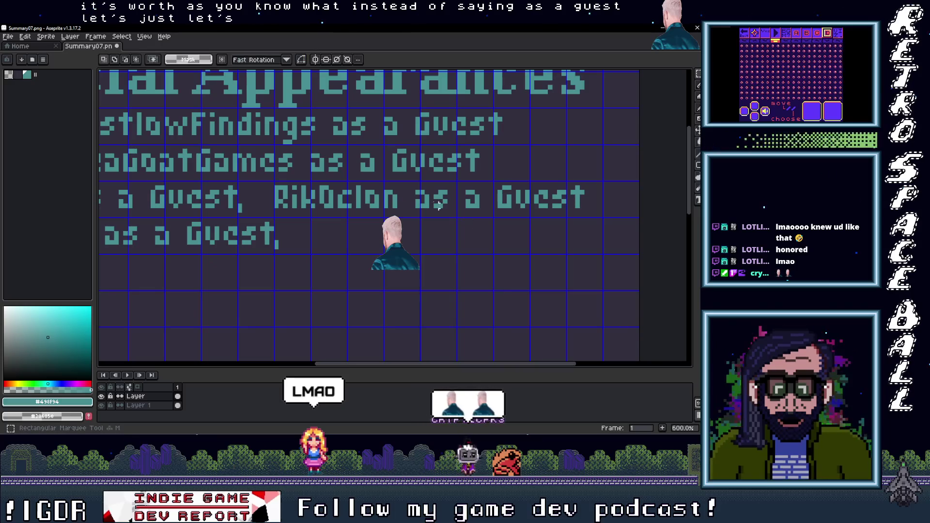
pyautogui.press('Delete')
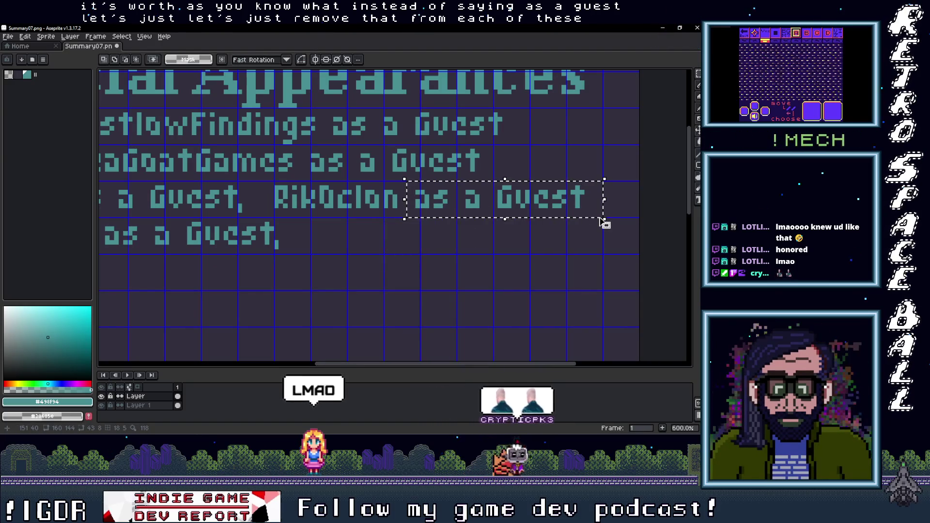
pyautogui.hscroll(-5, 318, 234)
pyautogui.scroll(2, 317, 234)
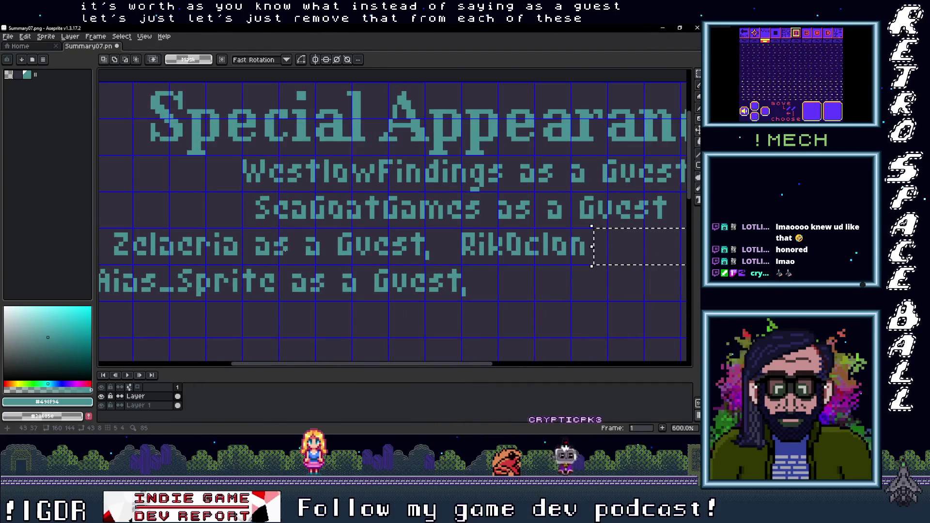
pyautogui.moveTo(244, 227)
pyautogui.mouseDown()
pyautogui.moveTo(438, 266)
pyautogui.moveTo(358, 265)
pyautogui.mouseUp()
pyautogui.press('Delete')
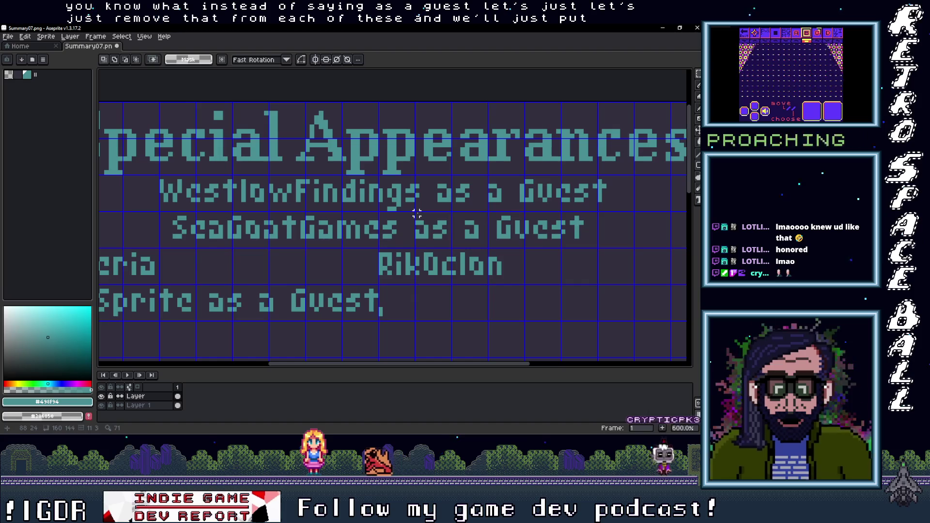
# Step: Erase the 'as a Guest' phrases on the second, first and last rows
pyautogui.moveTo(415, 211); pyautogui.dragTo(599, 249)
pyautogui.press('Delete')
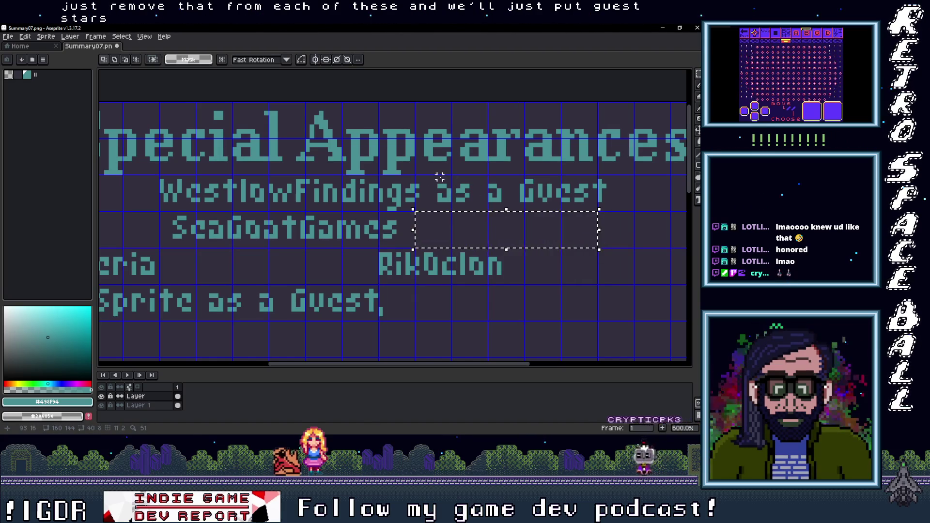
pyautogui.moveTo(421, 177); pyautogui.dragTo(614, 207)
pyautogui.press('Delete')
pyautogui.scroll(-3, 486, 237)
pyautogui.moveTo(486, 237); pyautogui.dragTo(446, 239)
pyautogui.hotkey('ctrl', 'd')
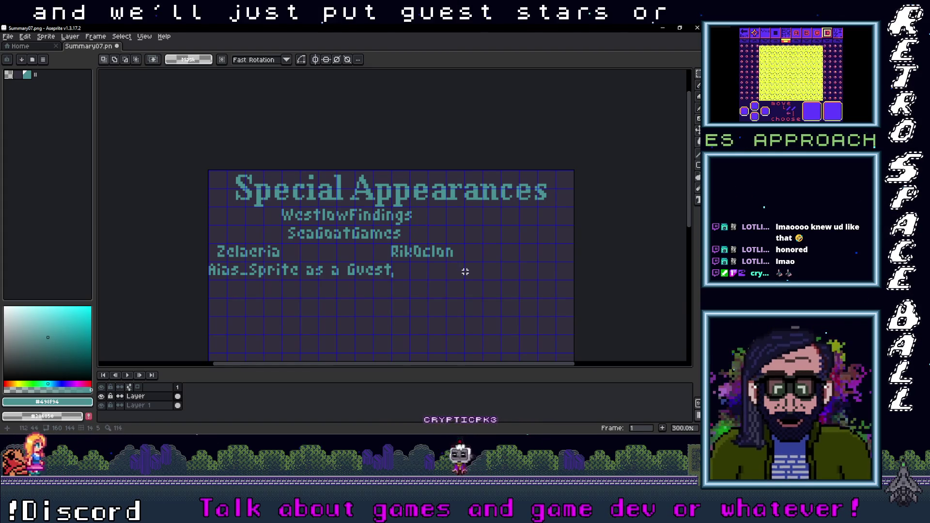
pyautogui.scroll(3, 336, 285)
pyautogui.moveTo(262, 238)
pyautogui.mouseDown()
pyautogui.moveTo(469, 276)
pyautogui.moveTo(450, 274)
pyautogui.mouseUp()
pyautogui.press('Delete')
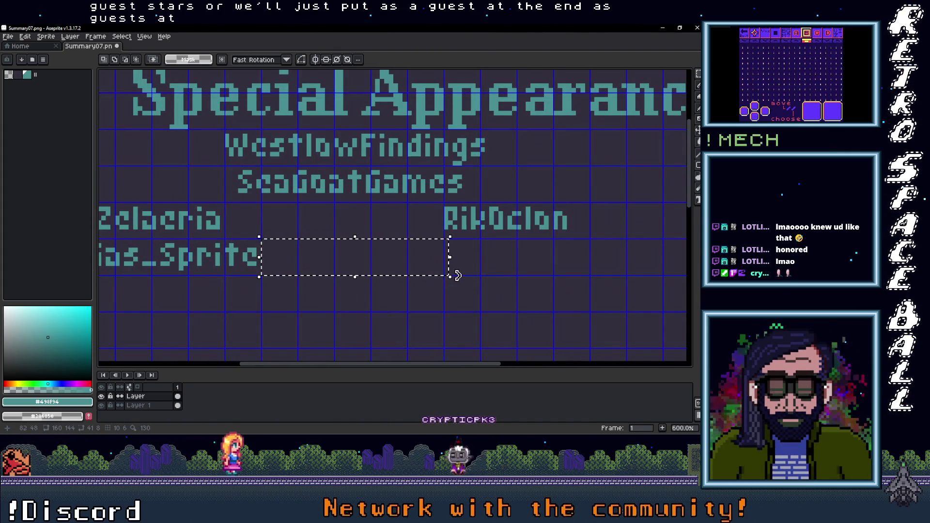
# Step: Select the first guest name and shift it to the left
pyautogui.scroll(-3, 450, 274)
pyautogui.scroll(3, 433, 239)
pyautogui.moveTo(329, 211); pyautogui.dragTo(586, 243)
pyautogui.moveTo(474, 224); pyautogui.dragTo(334, 224)
# Step: Commit the first name and move the second name up beside it on the first row
pyautogui.press('Return')
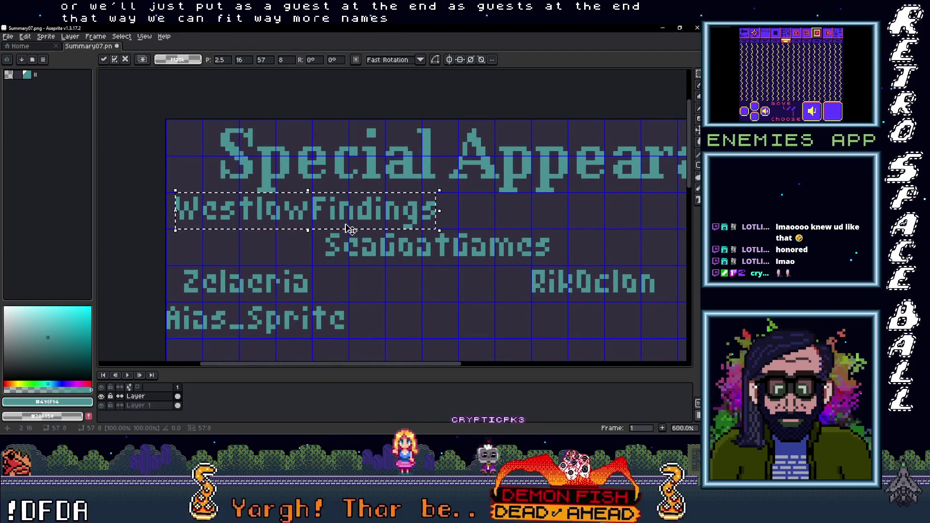
pyautogui.hscroll(3, 295, 260)
pyautogui.hscroll(-2, 276, 237)
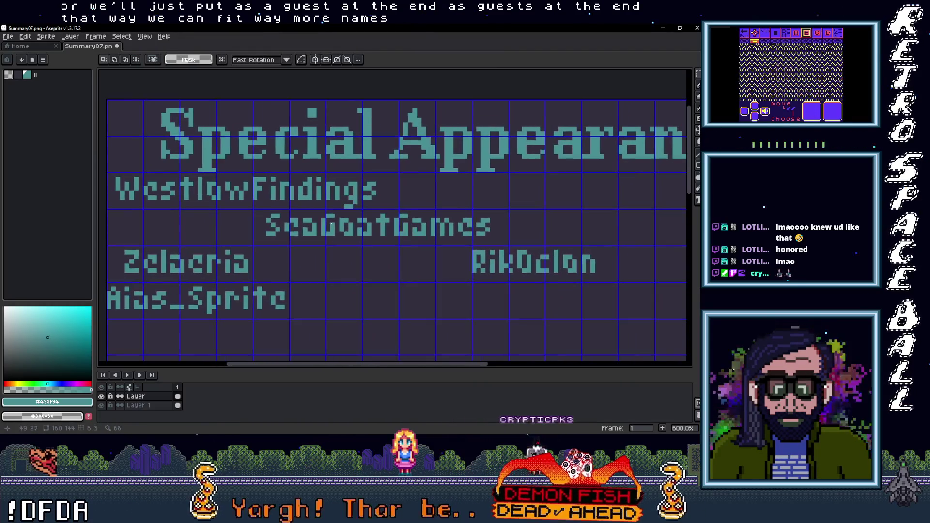
pyautogui.moveTo(254, 211); pyautogui.dragTo(498, 243)
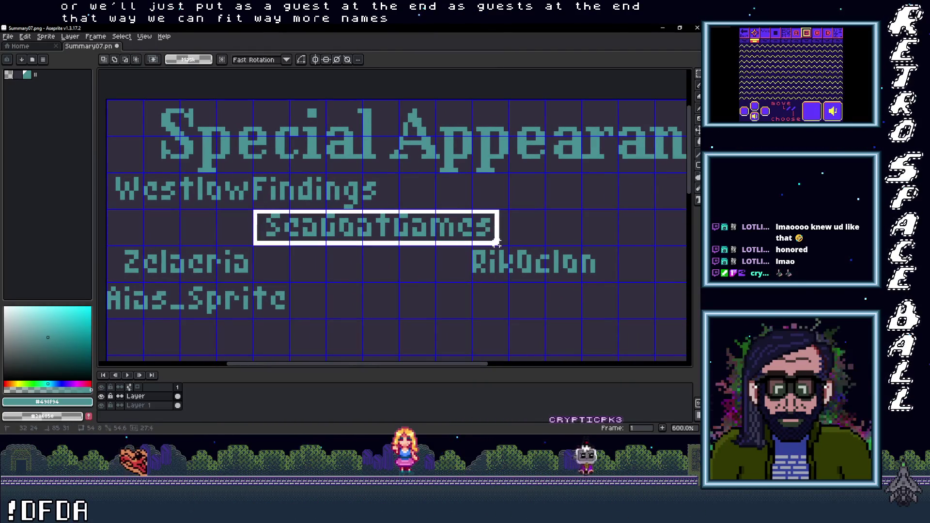
pyautogui.moveTo(365, 228)
pyautogui.mouseDown()
pyautogui.moveTo(579, 205)
pyautogui.moveTo(488, 189)
pyautogui.moveTo(532, 192)
pyautogui.mouseUp()
pyautogui.scroll(-3, 479, 207)
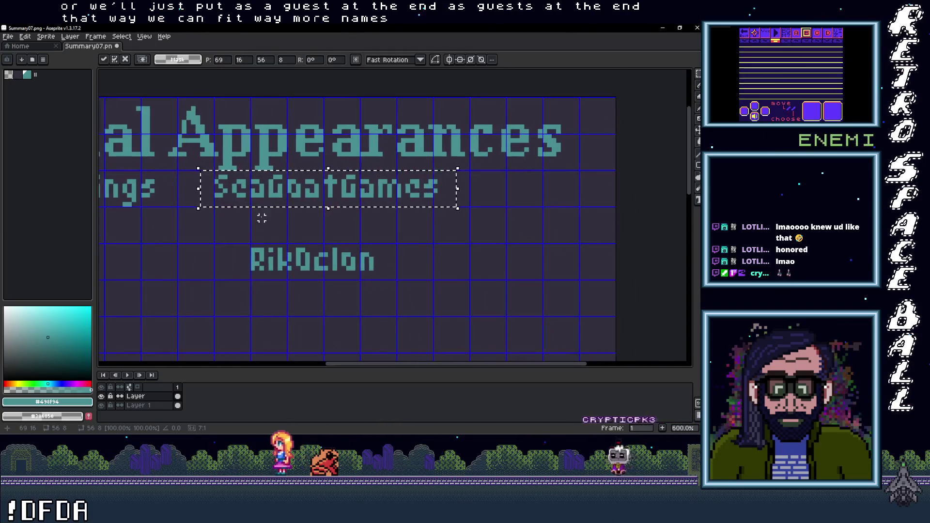
pyautogui.hotkey('ctrl', 'd')
# Step: Lift the third and fourth names side by side into the second row
pyautogui.scroll(2, 170, 229)
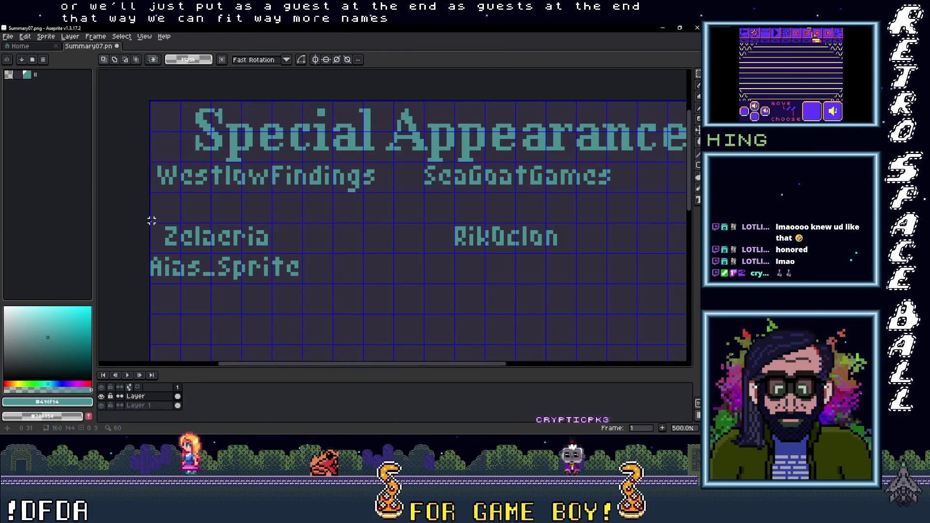
pyautogui.moveTo(152, 224)
pyautogui.mouseDown()
pyautogui.moveTo(280, 251)
pyautogui.moveTo(266, 244)
pyautogui.moveTo(265, 224)
pyautogui.mouseUp()
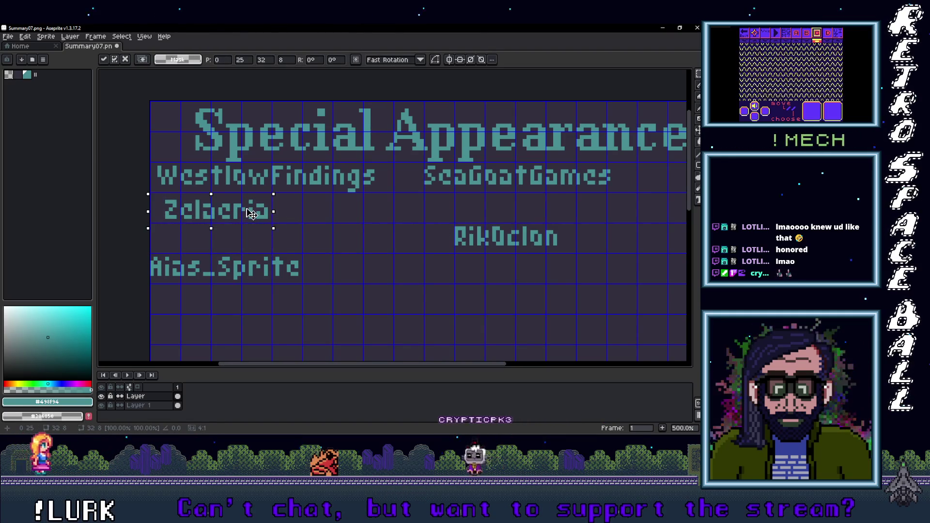
pyautogui.click(459, 236)
pyautogui.moveTo(456, 224)
pyautogui.mouseDown()
pyautogui.moveTo(574, 255)
pyautogui.moveTo(402, 226)
pyautogui.mouseUp()
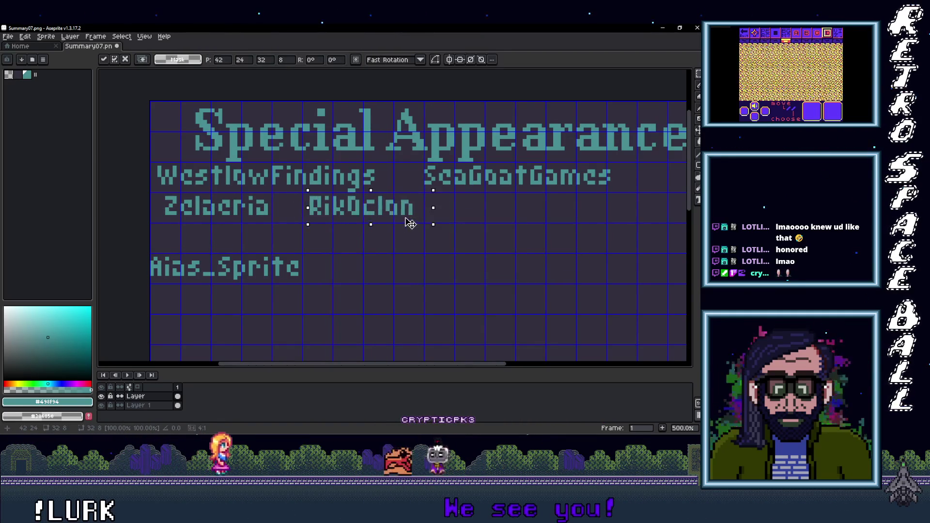
pyautogui.click(341, 251)
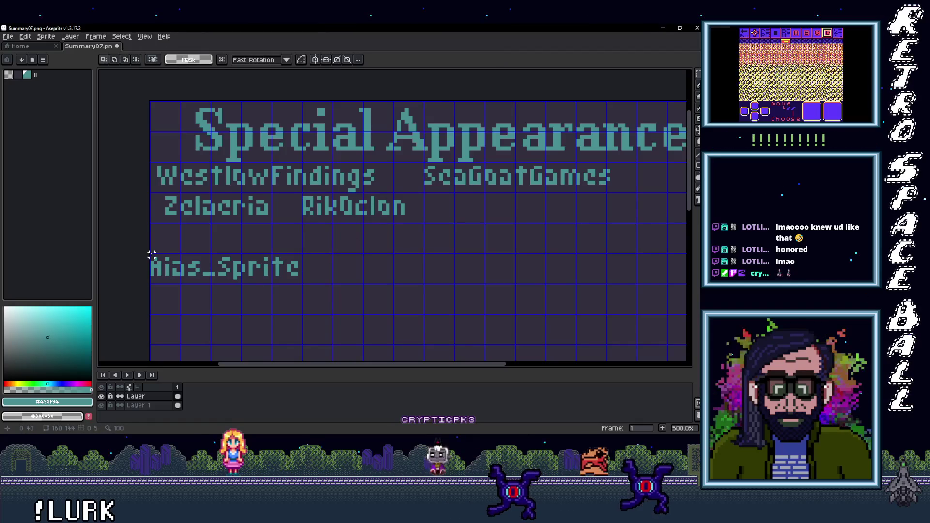
# Step: Move the fifth guest name up to join the second row
pyautogui.moveTo(242, 271)
pyautogui.mouseDown()
pyautogui.moveTo(300, 282)
pyautogui.moveTo(582, 223)
pyautogui.mouseUp()
pyautogui.hscroll(3, 349, 234)
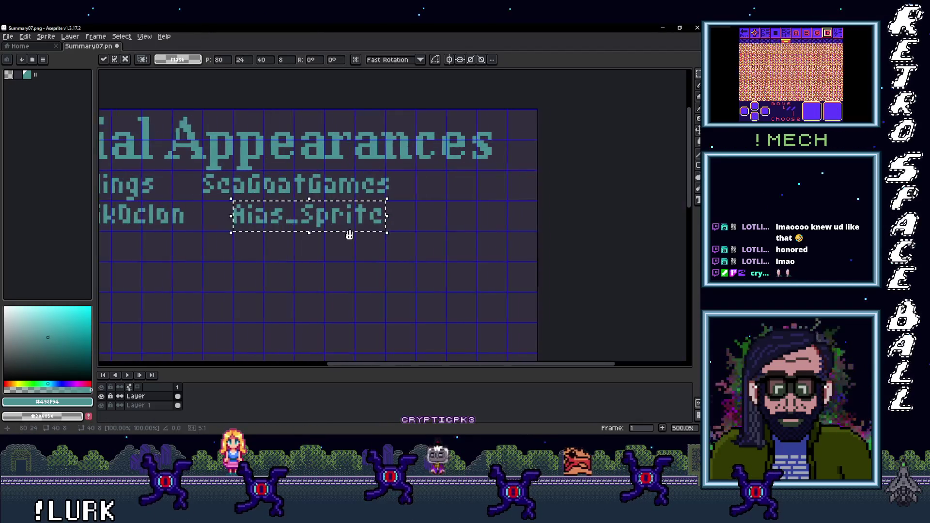
pyautogui.hscroll(-3, 459, 234)
pyautogui.scroll(-2, 425, 253)
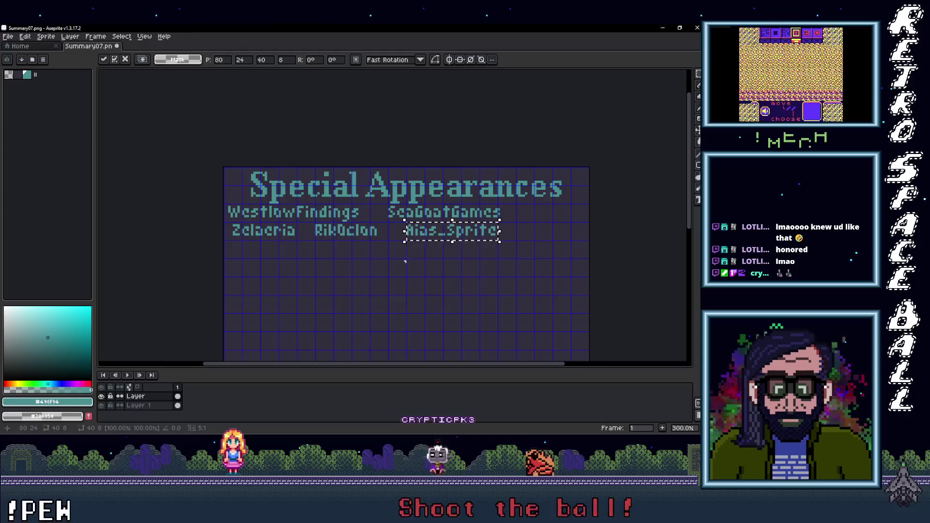
pyautogui.moveTo(405, 261); pyautogui.dragTo(350, 261)
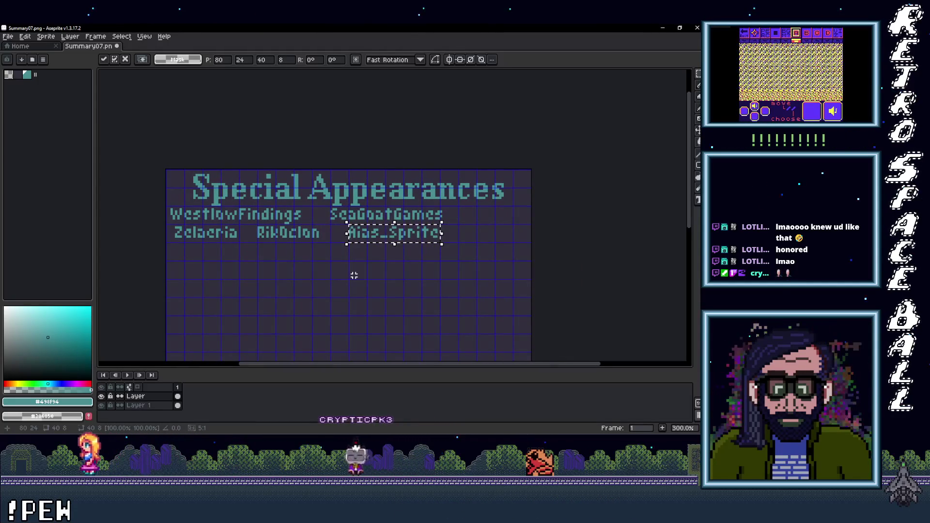
pyautogui.moveTo(361, 278); pyautogui.dragTo(318, 290)
# Step: Place commas between the guest names on both rows, then deselect
pyautogui.hotkey('ctrl', 'd')
pyautogui.scroll(2, 275, 296)
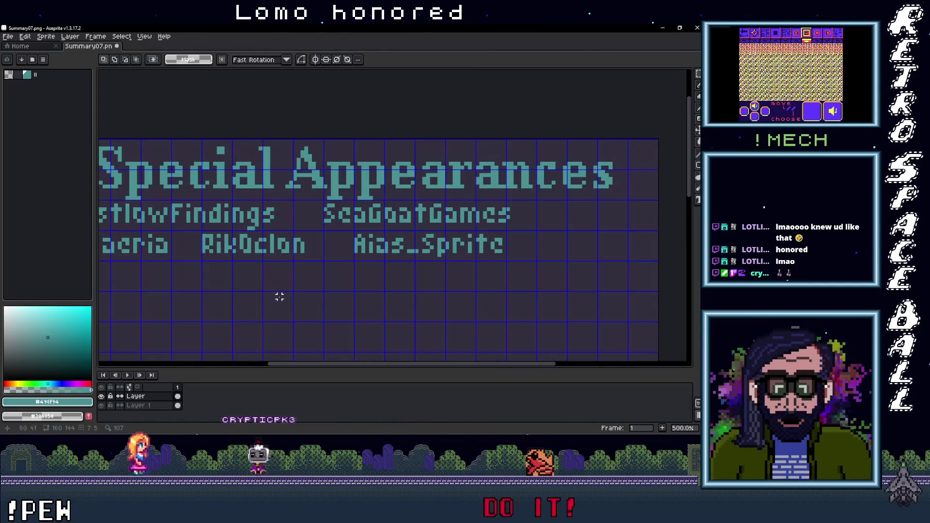
pyautogui.moveTo(324, 262); pyautogui.dragTo(352, 289)
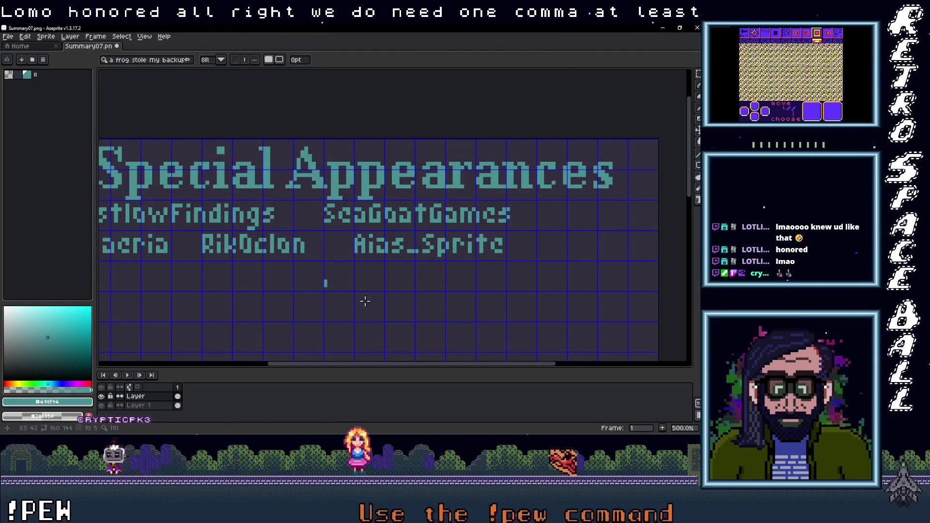
pyautogui.press('Return')
pyautogui.moveTo(340, 287)
pyautogui.mouseDown()
pyautogui.moveTo(339, 250)
pyautogui.moveTo(470, 274)
pyautogui.mouseUp()
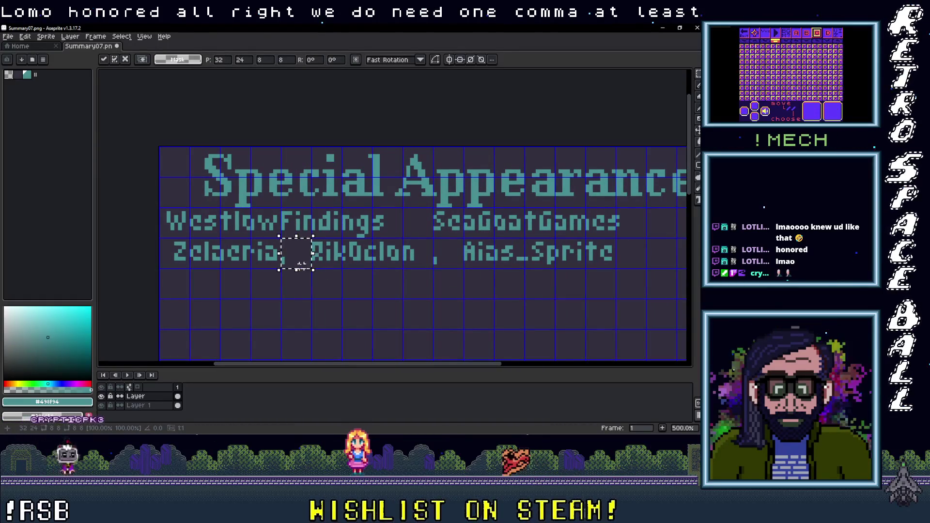
pyautogui.scroll(-1, 301, 264)
pyautogui.scroll(1, 282, 276)
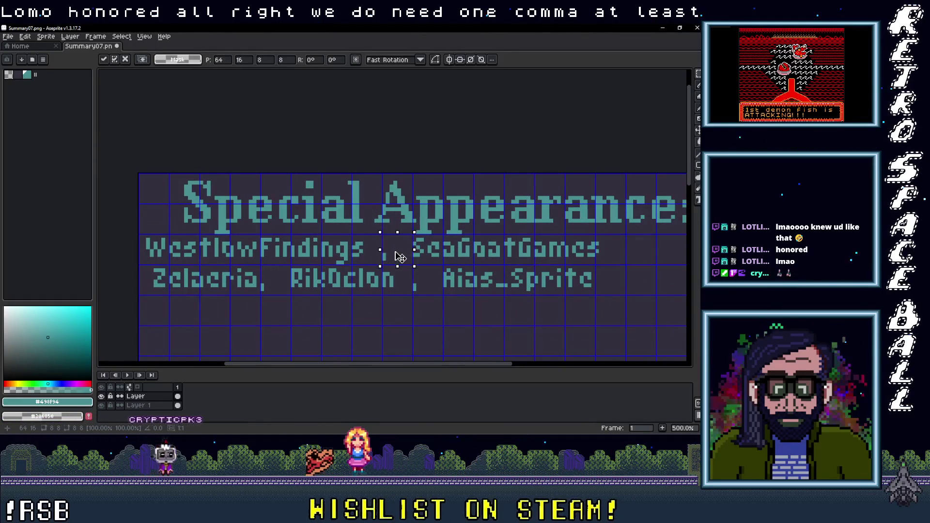
pyautogui.moveTo(397, 257); pyautogui.dragTo(335, 269)
pyautogui.scroll(-2, 354, 285)
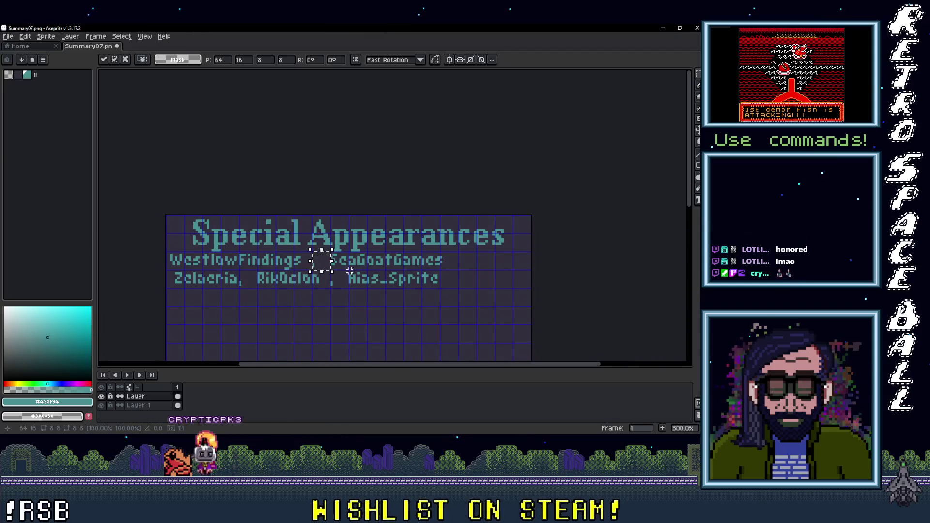
pyautogui.moveTo(352, 271); pyautogui.dragTo(325, 244)
pyautogui.hotkey('ctrl', 'd')
pyautogui.scroll(-1, 369, 281)
pyautogui.scroll(1, 369, 283)
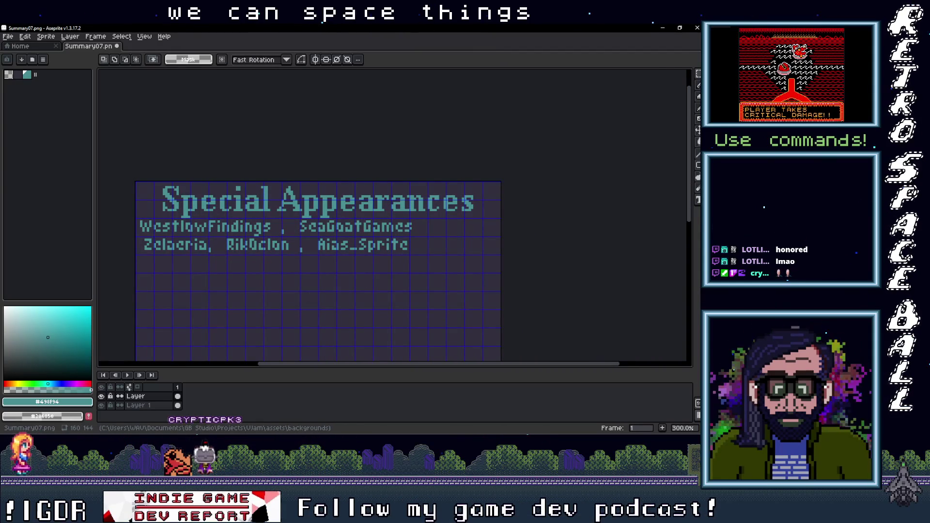
pyautogui.hotkey('alt', 'Tab')
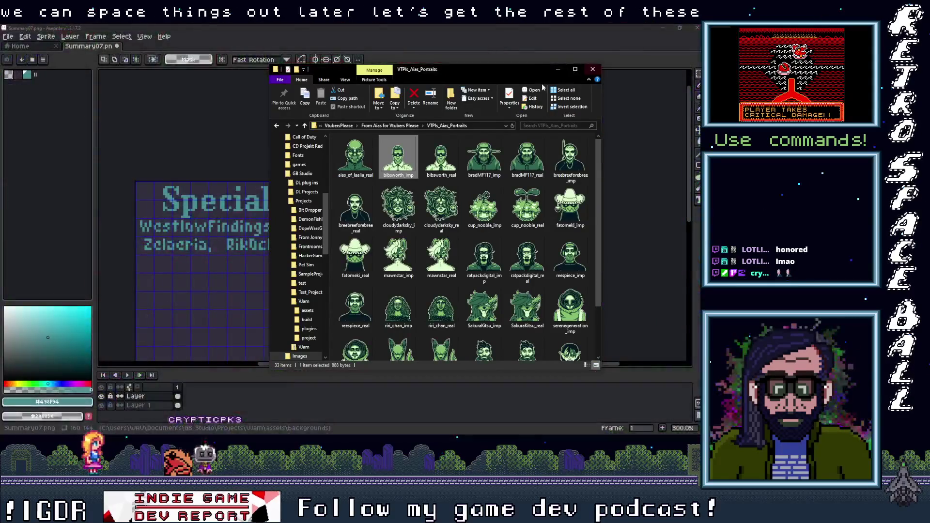
pyautogui.hotkey('alt', 'Tab')
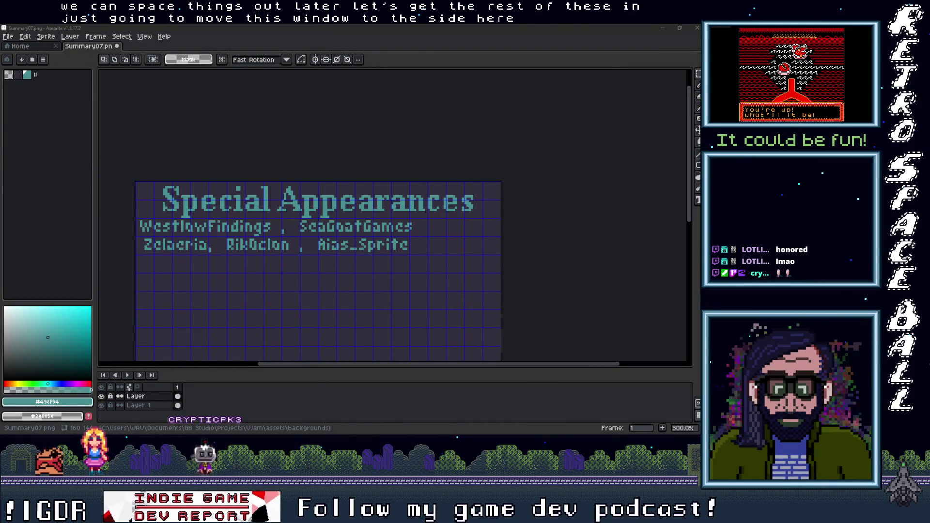
pyautogui.click(339, 274)
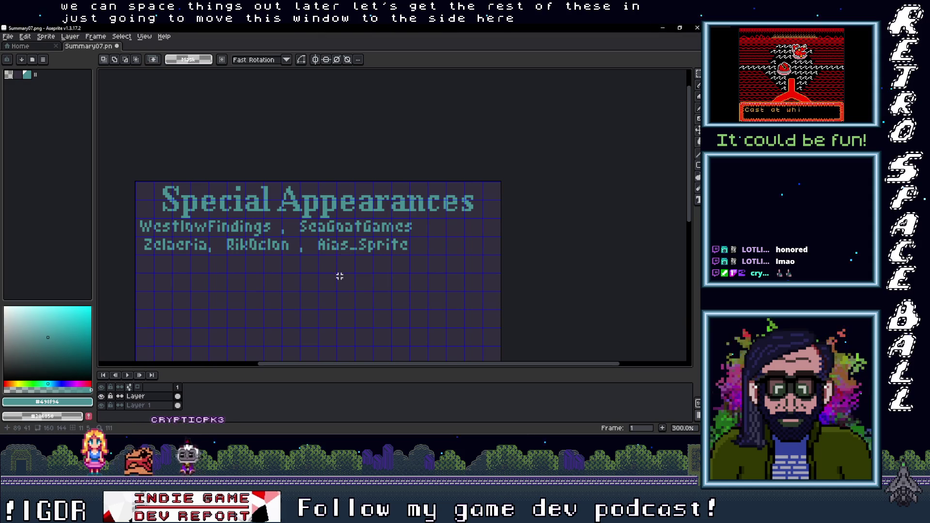
# Step: Add the fourth guest row 'Bibsworth, BradMF117, Brecbrecforebrec'
pyautogui.moveTo(136, 255)
pyautogui.mouseDown()
pyautogui.moveTo(239, 274)
pyautogui.moveTo(499, 273)
pyautogui.mouseUp()
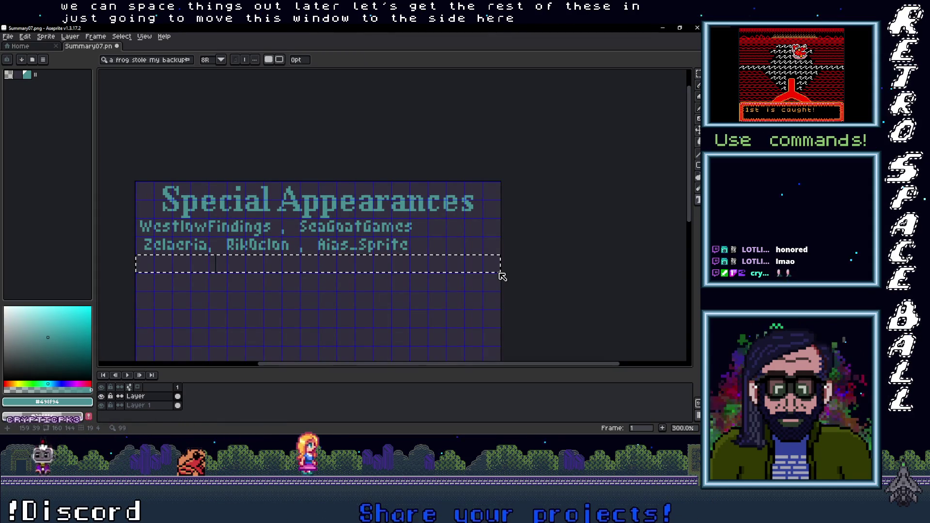
pyautogui.write('Gibsworth')
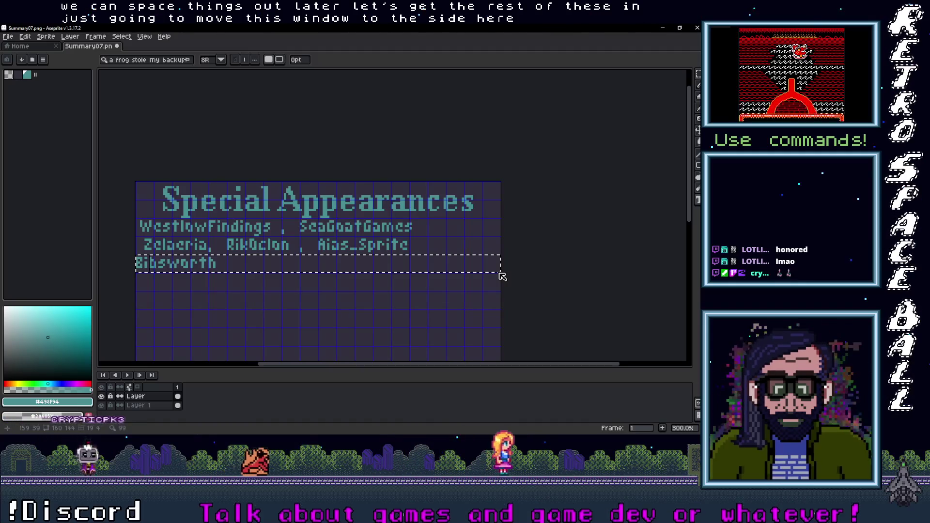
pyautogui.write(', ')
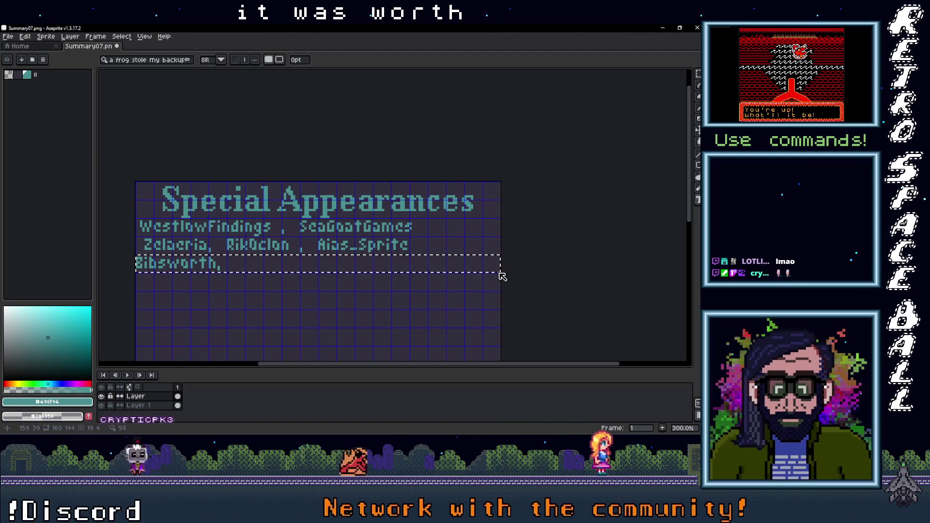
pyautogui.write('Brad')
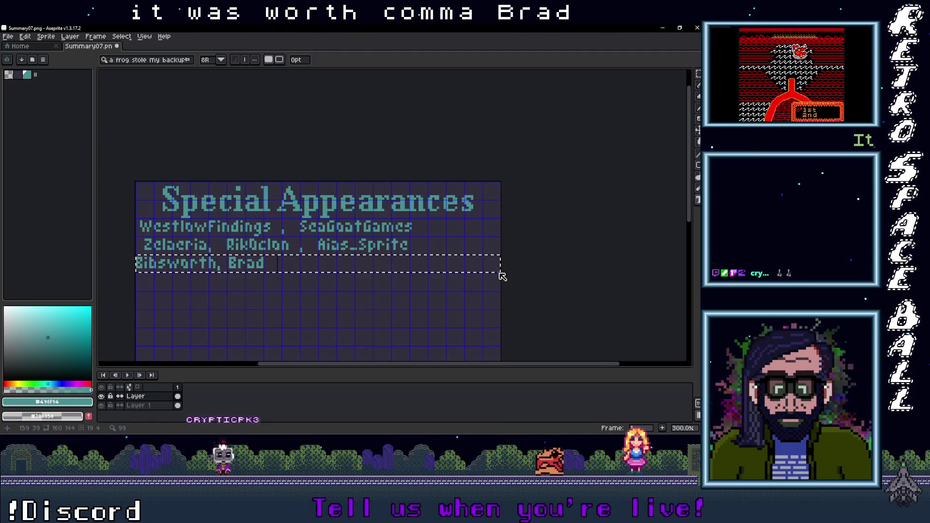
pyautogui.write('MF1')
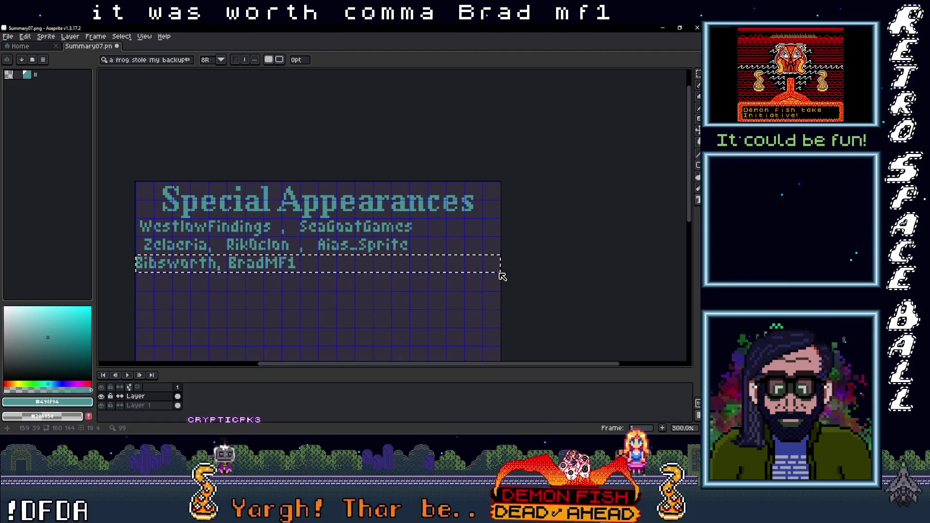
pyautogui.write('17, ')
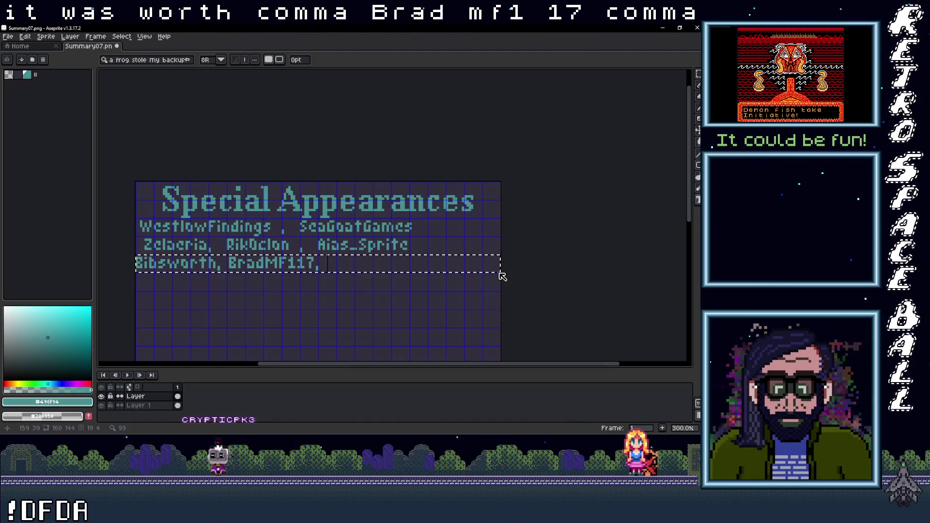
pyautogui.write('Brec')
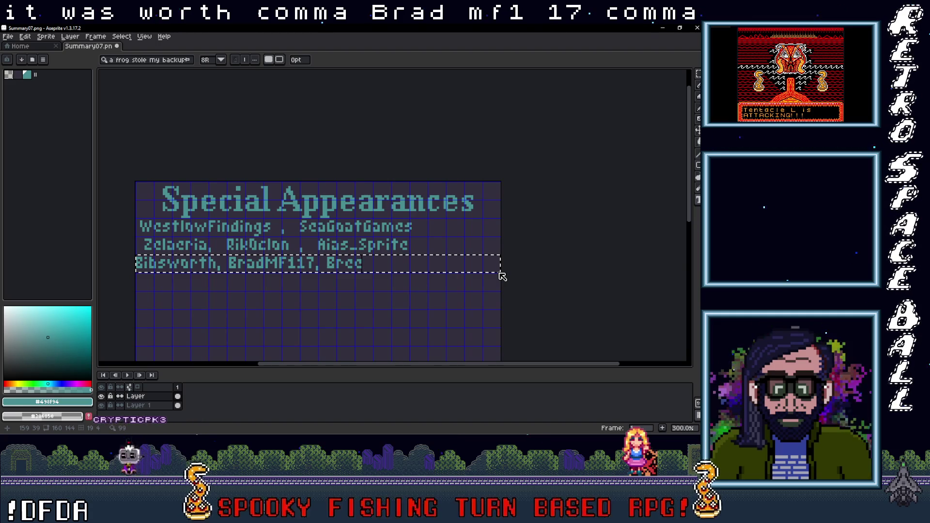
pyautogui.write('brecf')
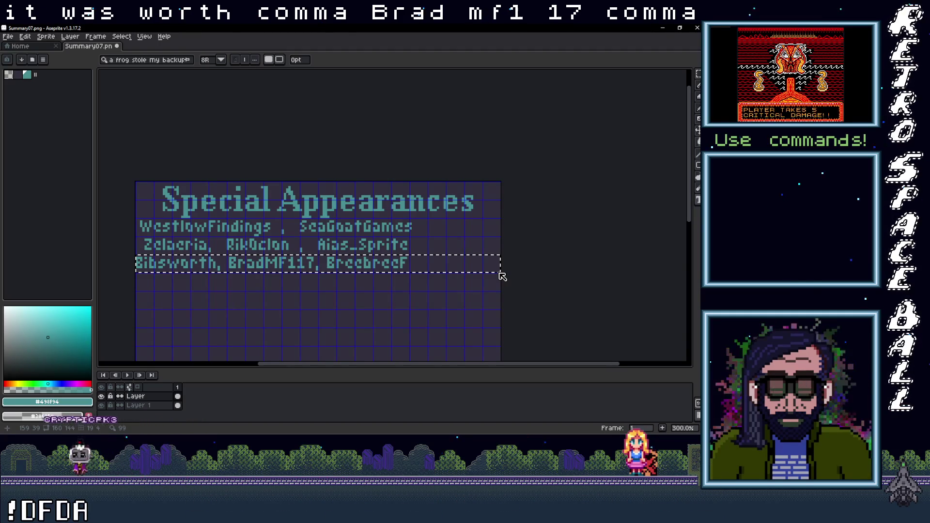
pyautogui.write('orebrec')
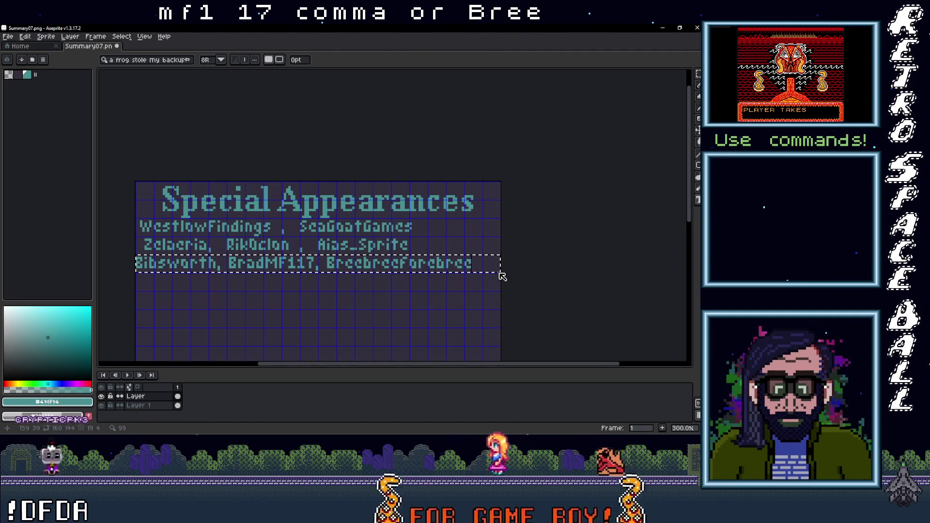
pyautogui.press('Return')
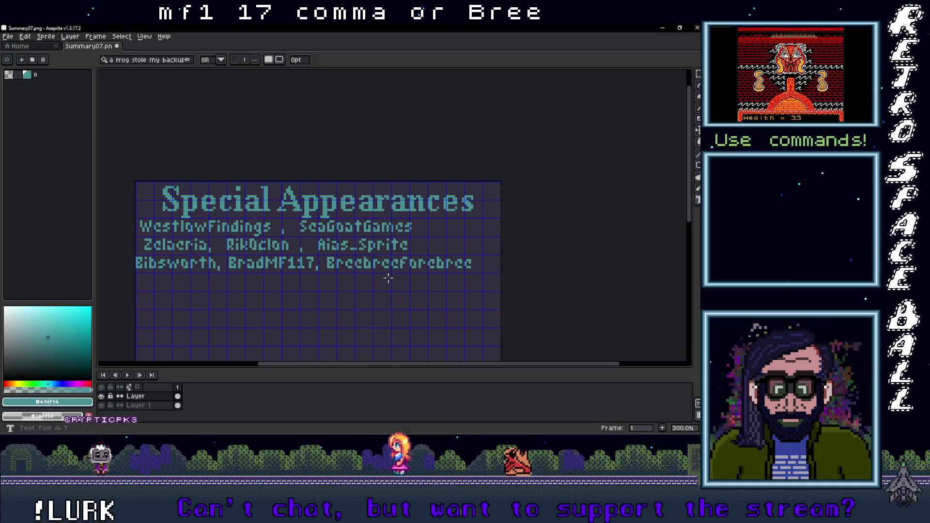
pyautogui.moveTo(135, 274); pyautogui.dragTo(500, 290)
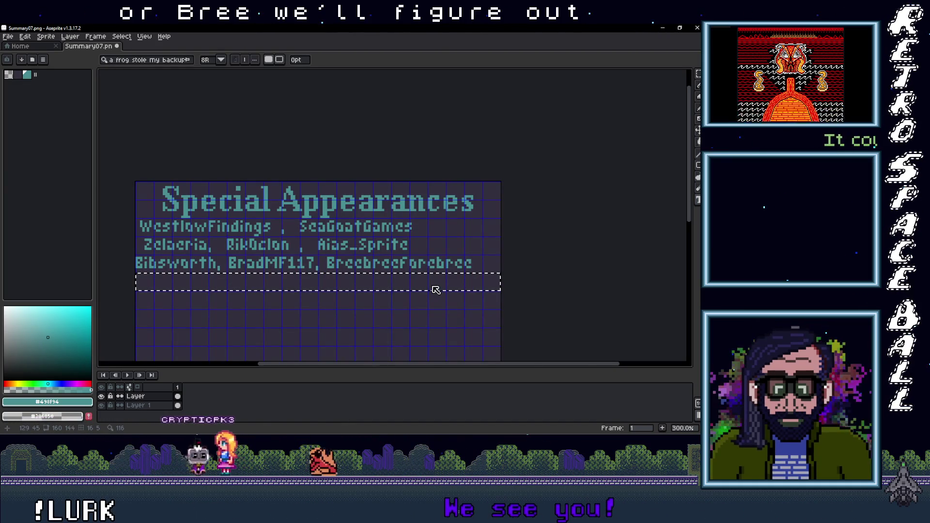
pyautogui.write('CloudyD')
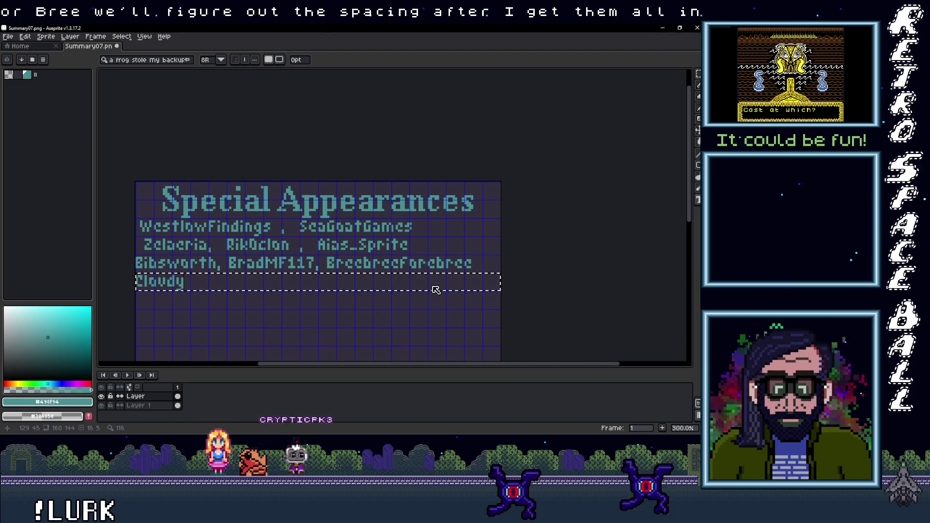
pyautogui.write('ark')
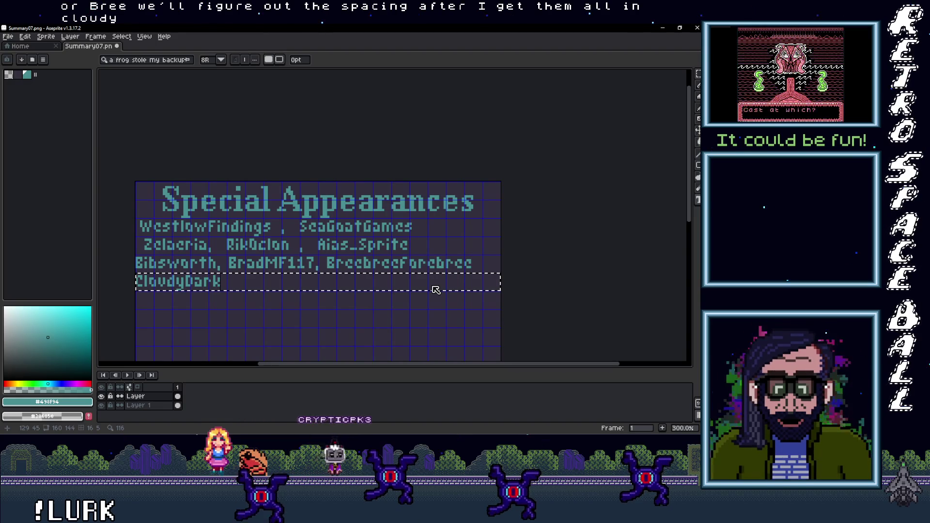
pyautogui.write('Sky,')
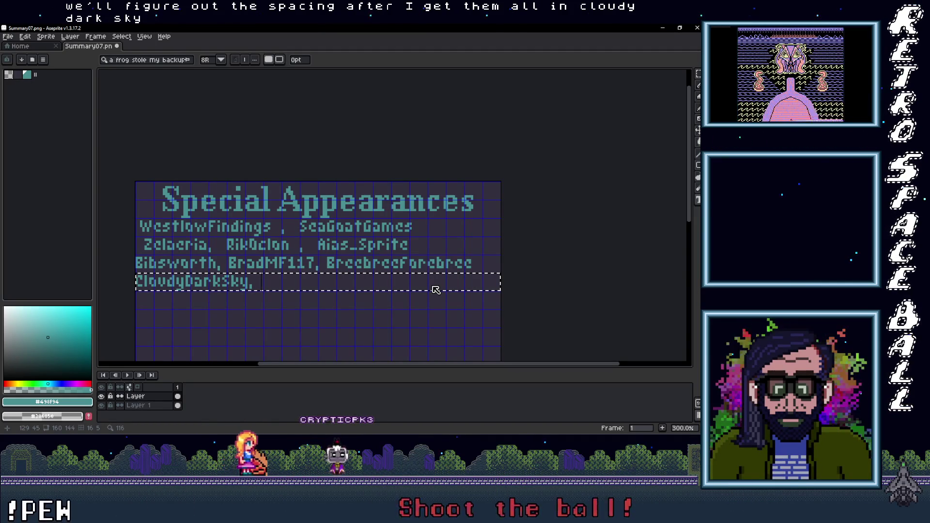
pyautogui.write(' Cup')
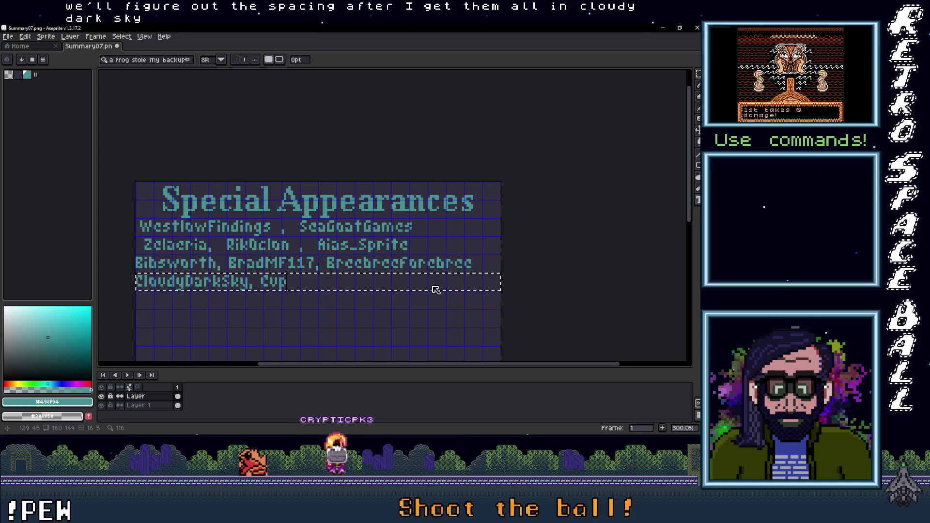
pyautogui.write('_Nooble')
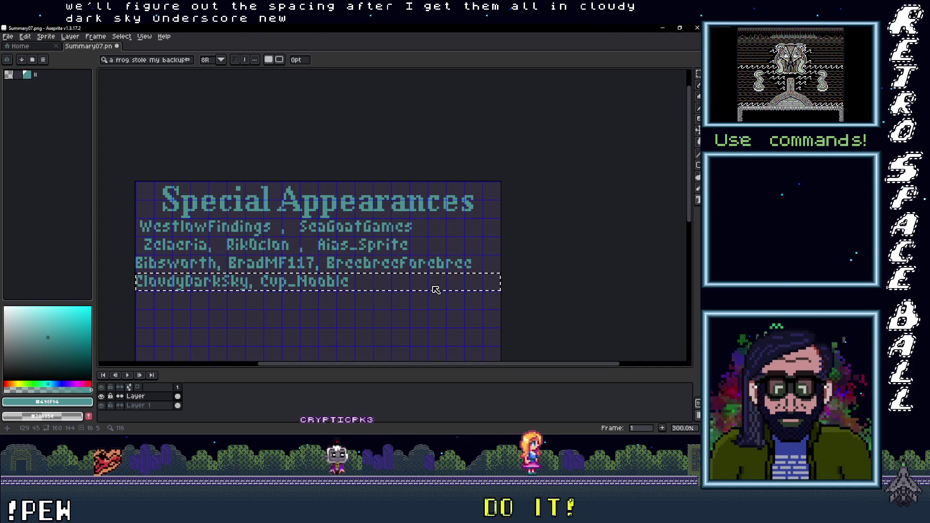
pyautogui.write(',')
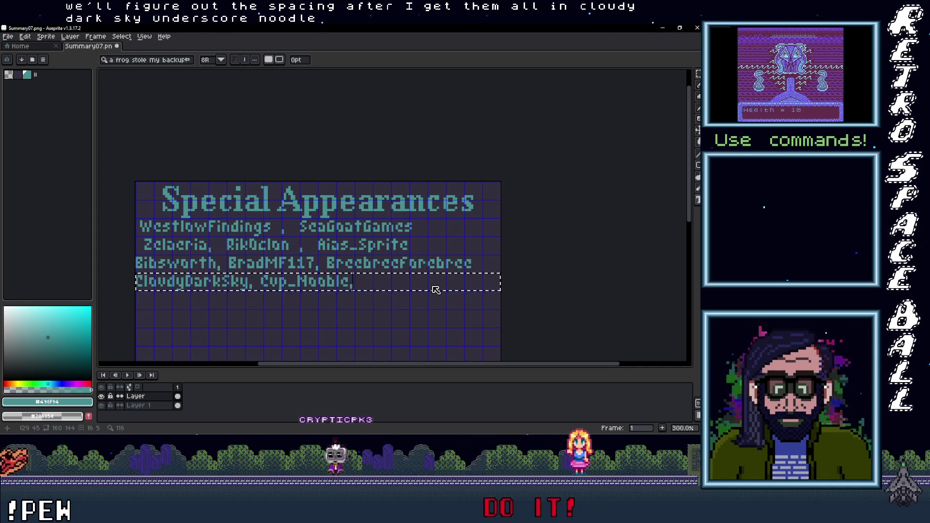
pyautogui.write(' Ga')
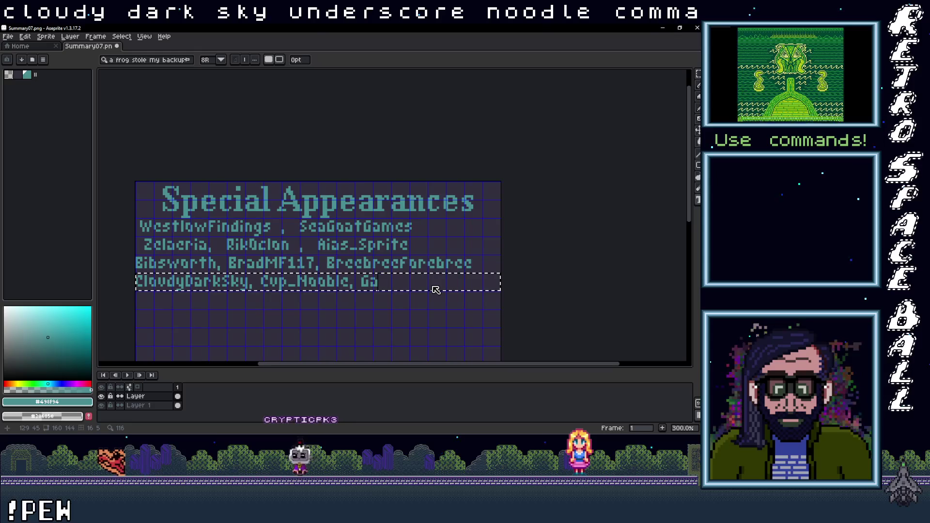
pyautogui.press('BackSpace')
pyautogui.press('BackSpace')
pyautogui.write('ato')
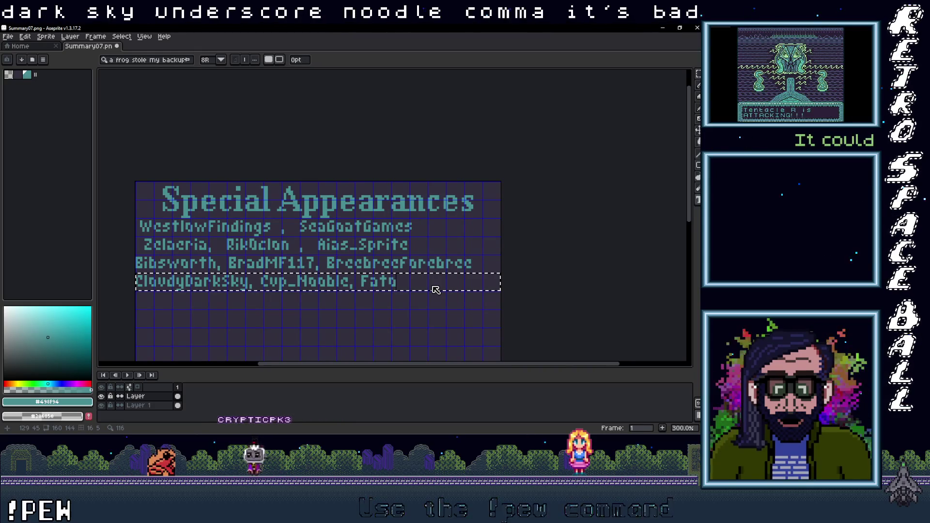
pyautogui.write(' ki')
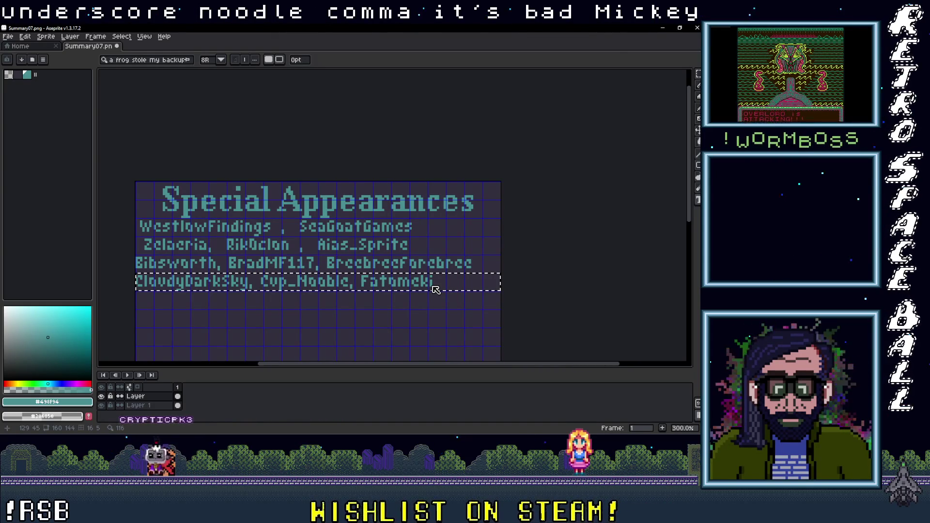
pyautogui.press('Return')
pyautogui.scroll(-2, 297, 315)
pyautogui.scroll(2, 276, 269)
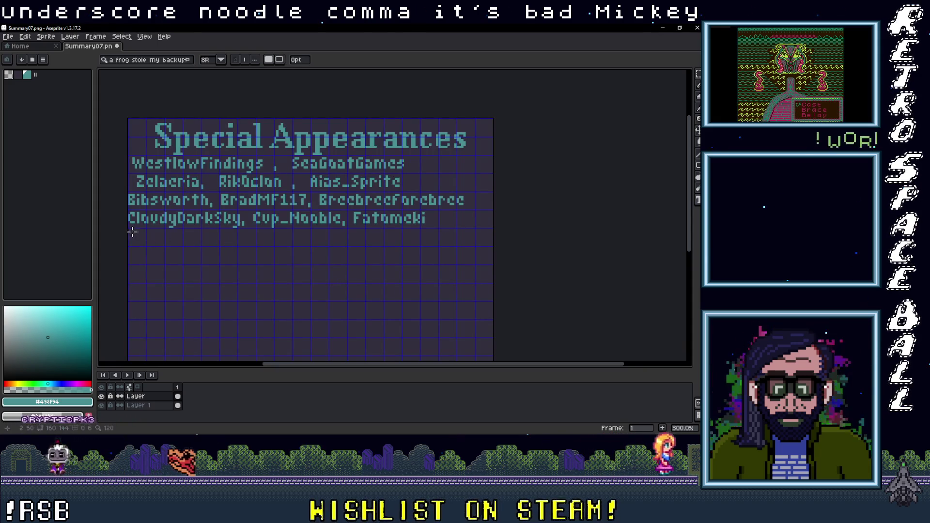
pyautogui.moveTo(128, 228)
pyautogui.mouseDown()
pyautogui.moveTo(437, 251)
pyautogui.moveTo(492, 245)
pyautogui.mouseUp()
pyautogui.write('Mawnstar')
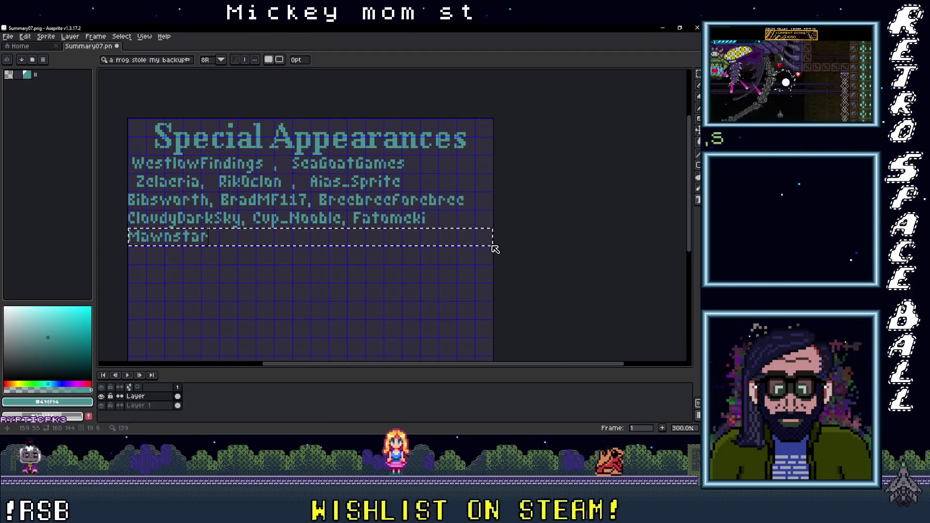
# Step: Type and commit the sixth guest row 'Mawnstar, RatPackDigital, Reespiece'
pyautogui.write(', Rat')
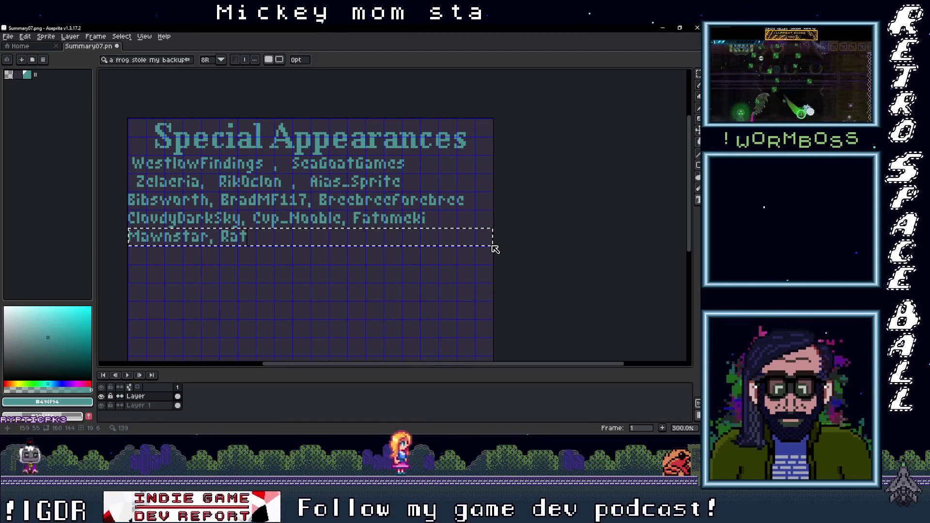
pyautogui.write('PackDigi')
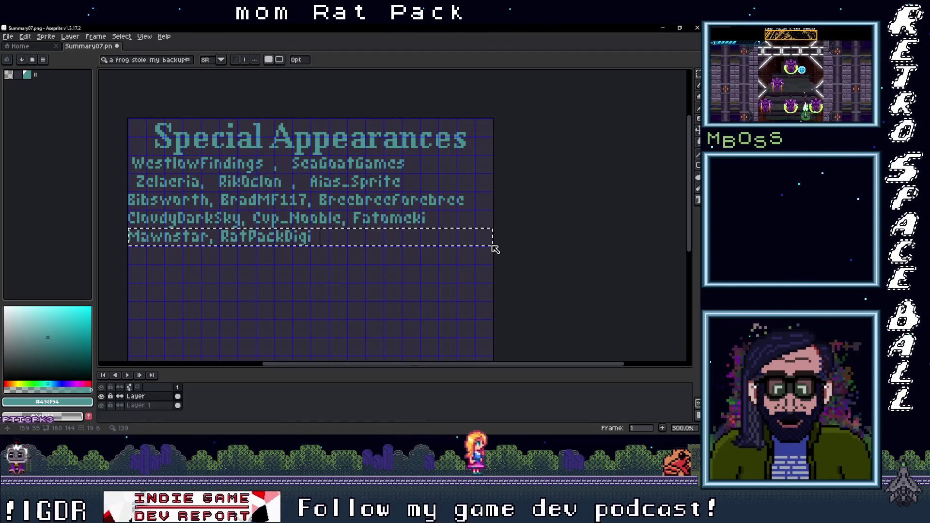
pyautogui.write('tal, Re')
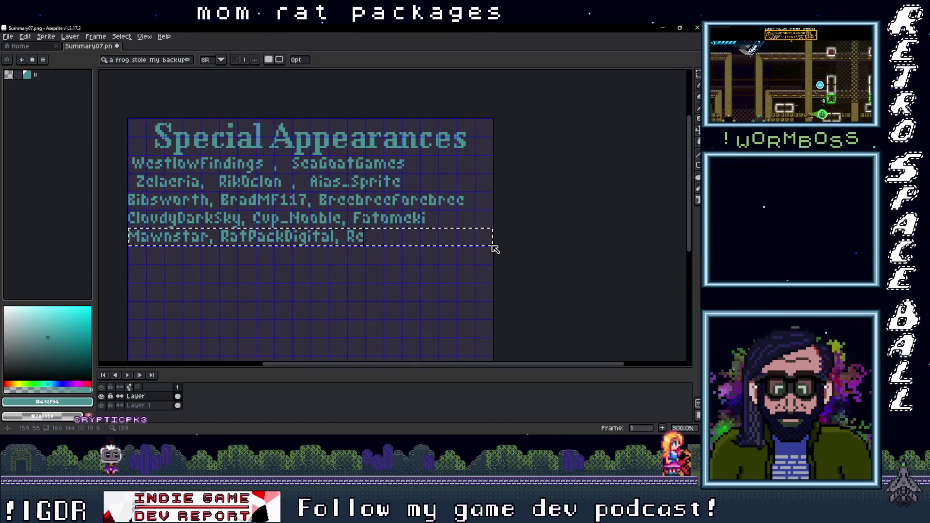
pyautogui.write('esPi')
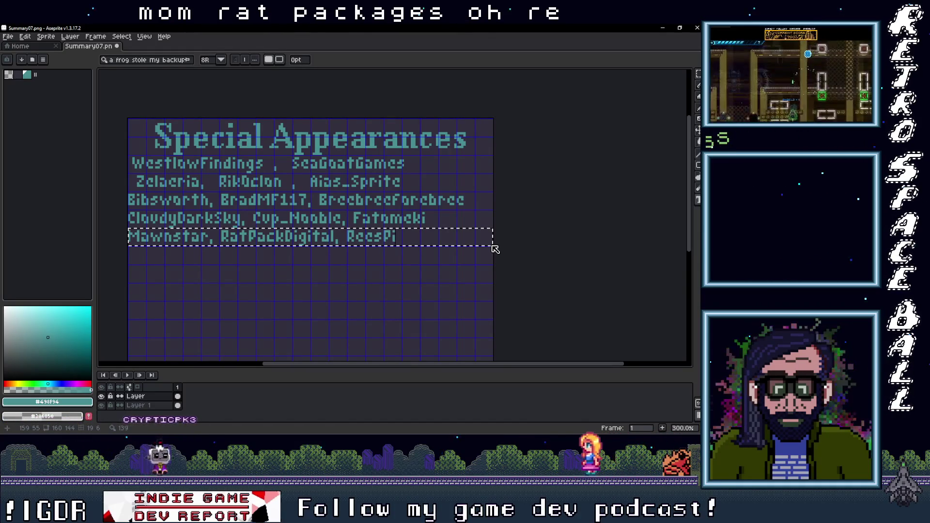
pyautogui.write('ic')
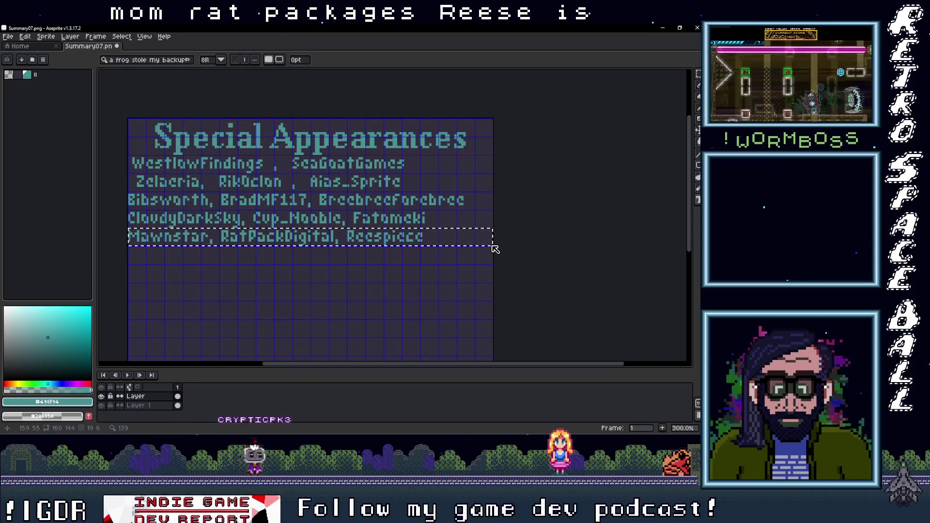
pyautogui.press('Return')
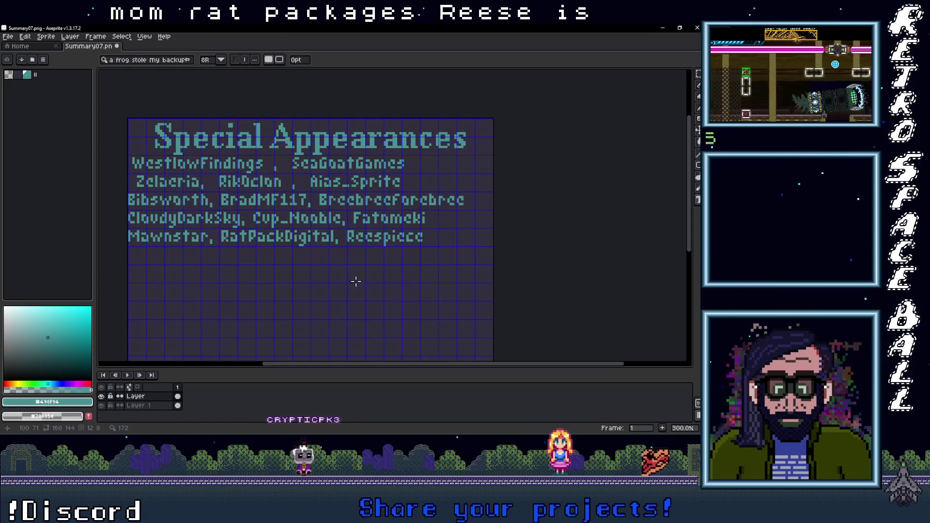
pyautogui.moveTo(129, 248); pyautogui.dragTo(474, 263)
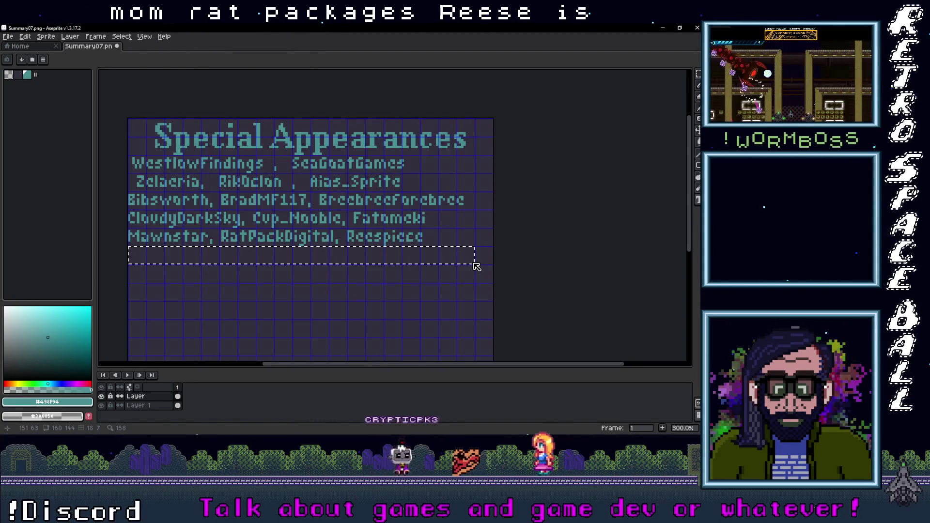
pyautogui.write('Riri')
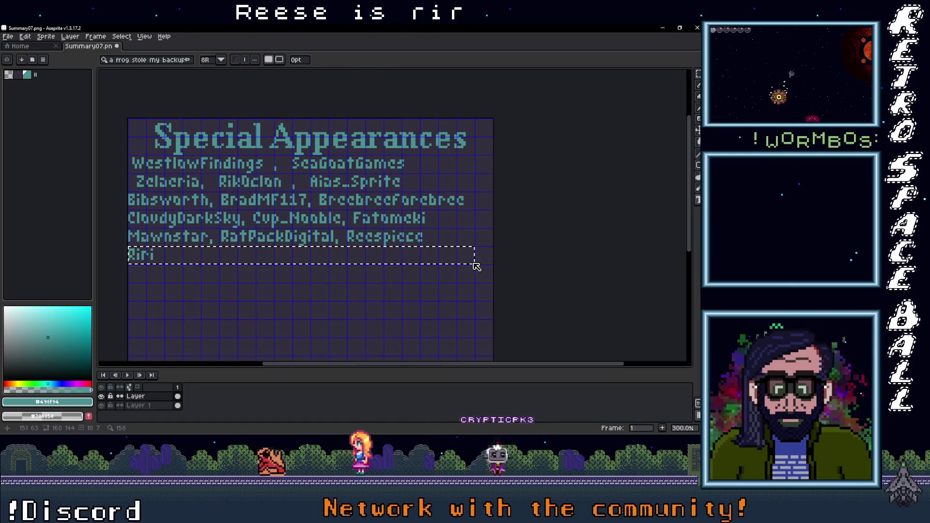
pyautogui.write('_Chan,')
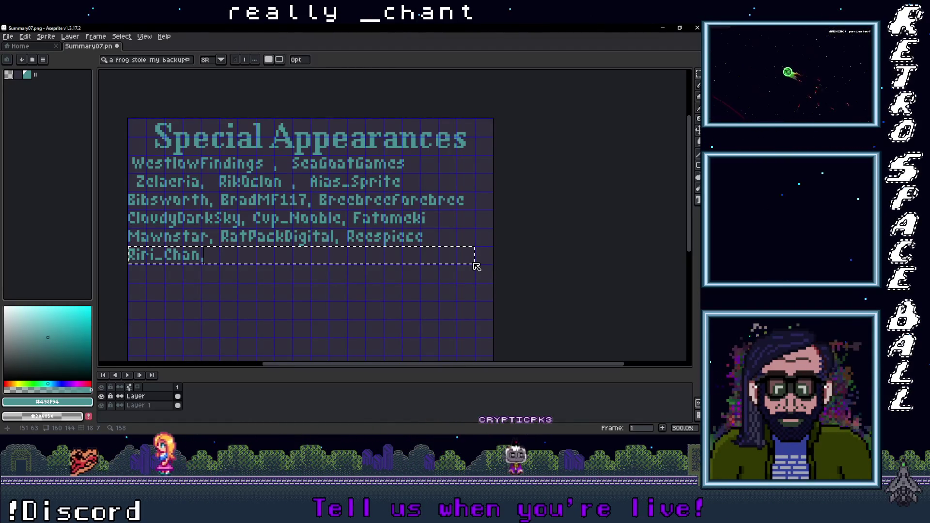
pyautogui.write(' S')
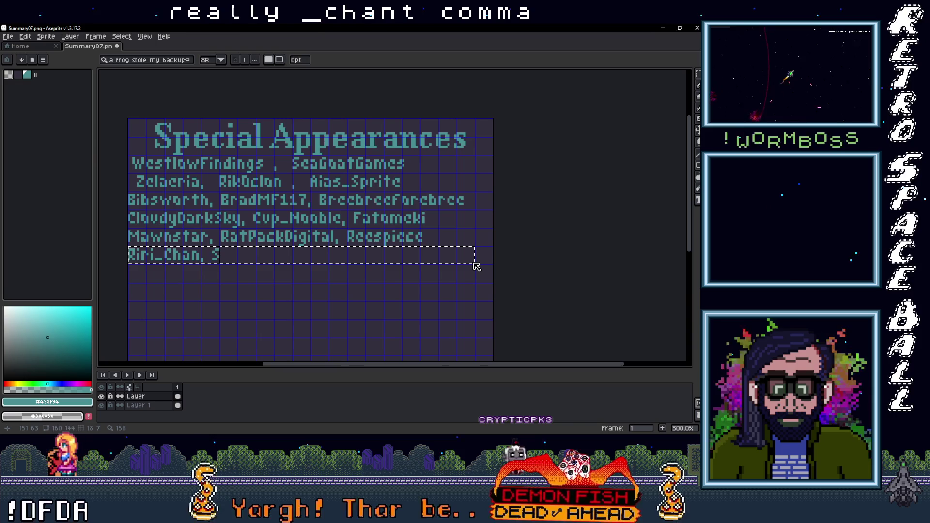
pyautogui.write('akura')
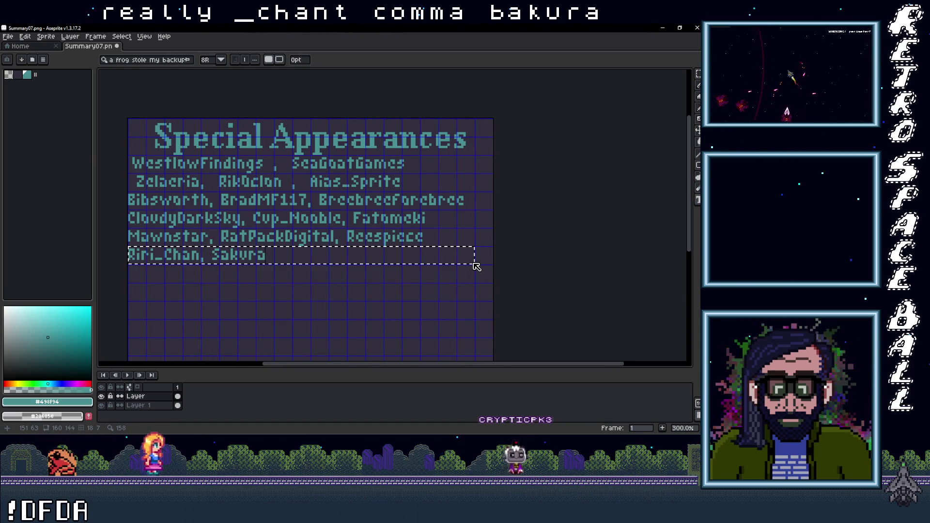
pyautogui.write('Kitsu')
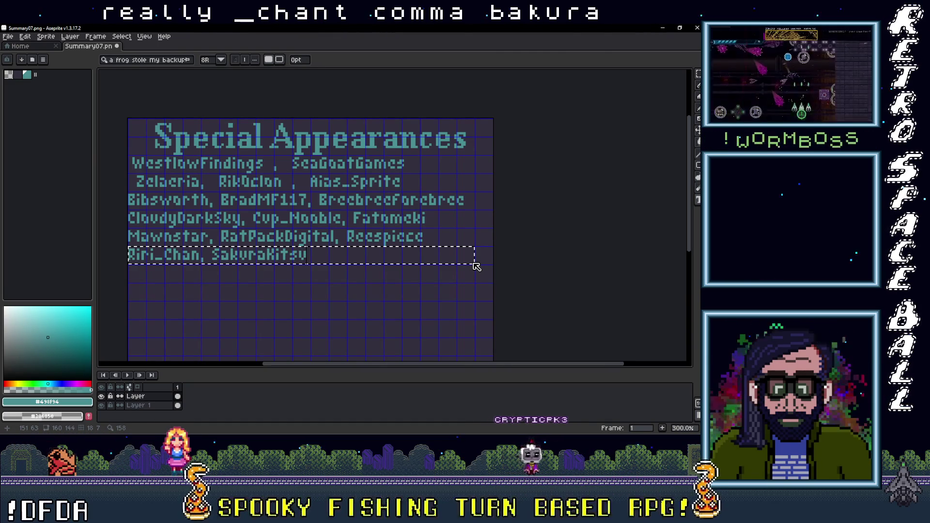
pyautogui.write(',')
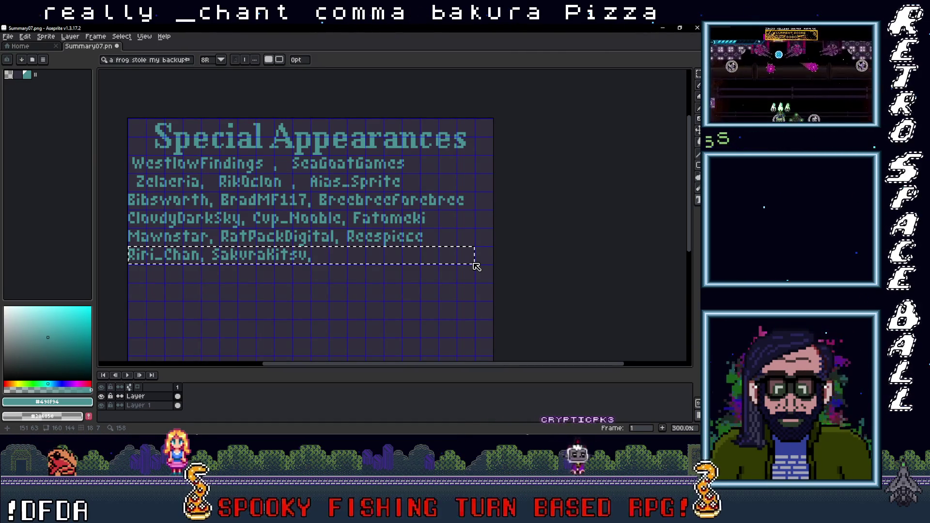
pyautogui.write(' S')
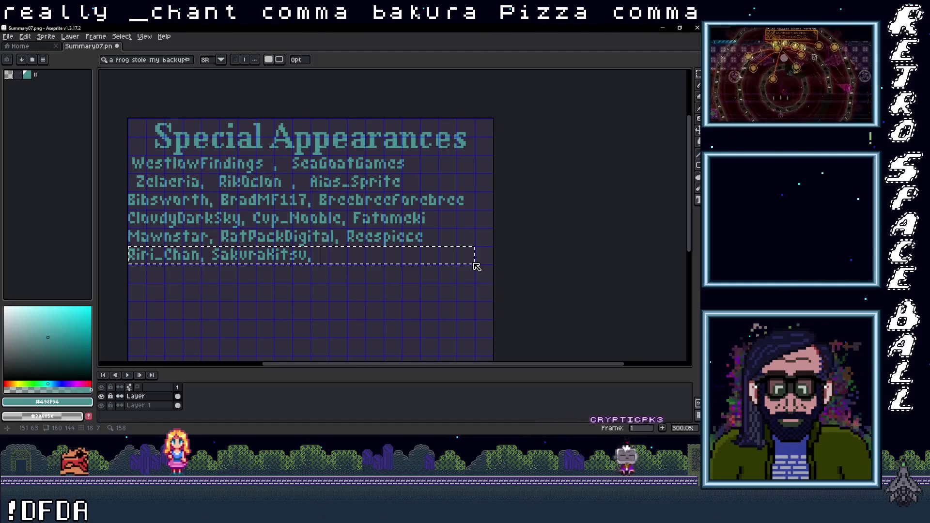
pyautogui.write('erene')
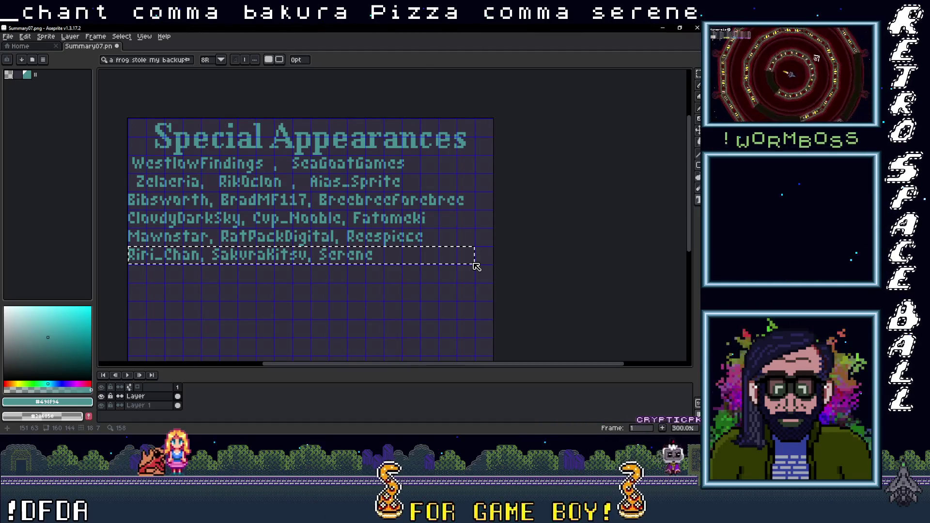
pyautogui.write('Generation')
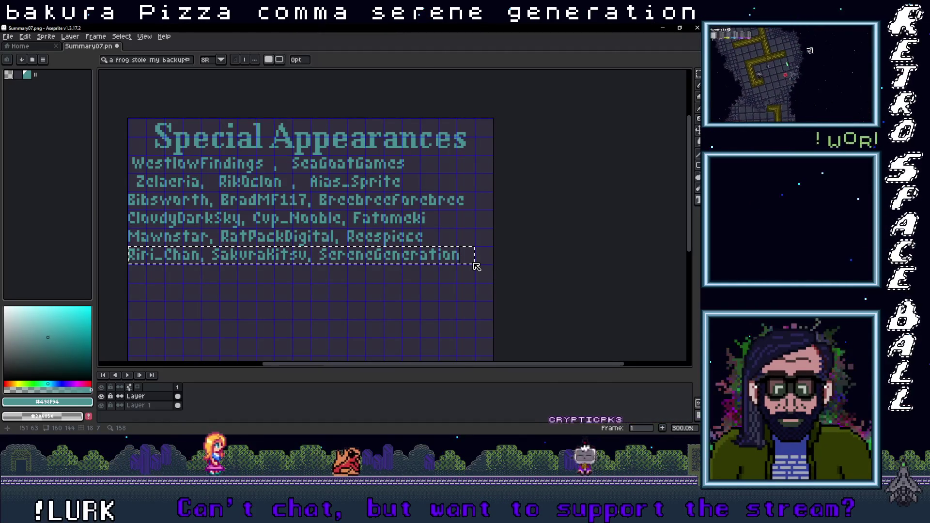
pyautogui.scroll(1, 436, 284)
pyautogui.scroll(-2, 312, 291)
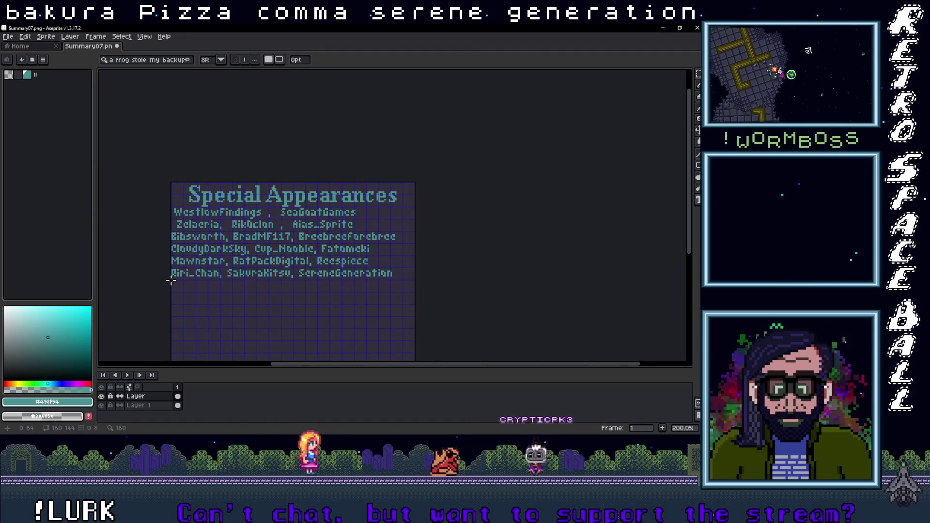
pyautogui.scroll(2, 169, 288)
# Step: Add a row below with the four names 'Tine, Whamza, Yalohaqi, Yii'
pyautogui.moveTo(171, 274)
pyautogui.mouseDown()
pyautogui.moveTo(444, 304)
pyautogui.moveTo(646, 283)
pyautogui.moveTo(657, 296)
pyautogui.mouseUp()
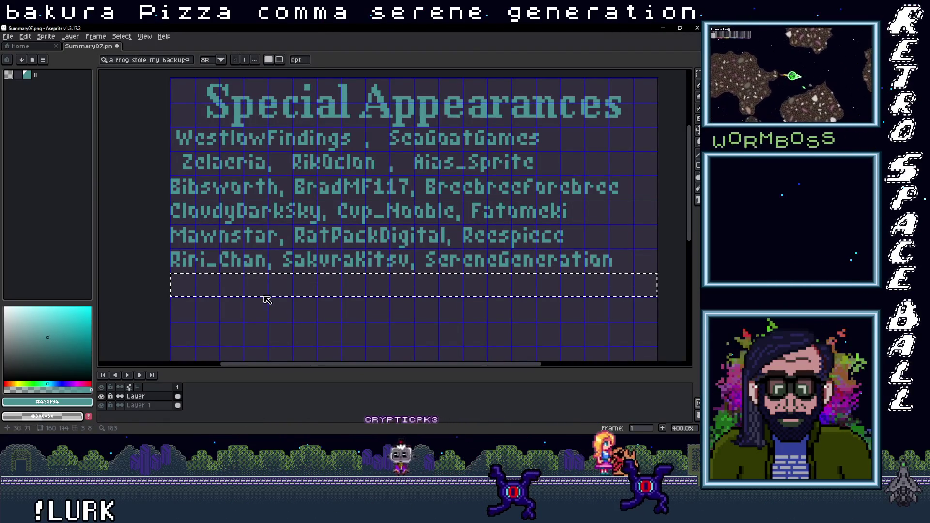
pyautogui.write('Tine')
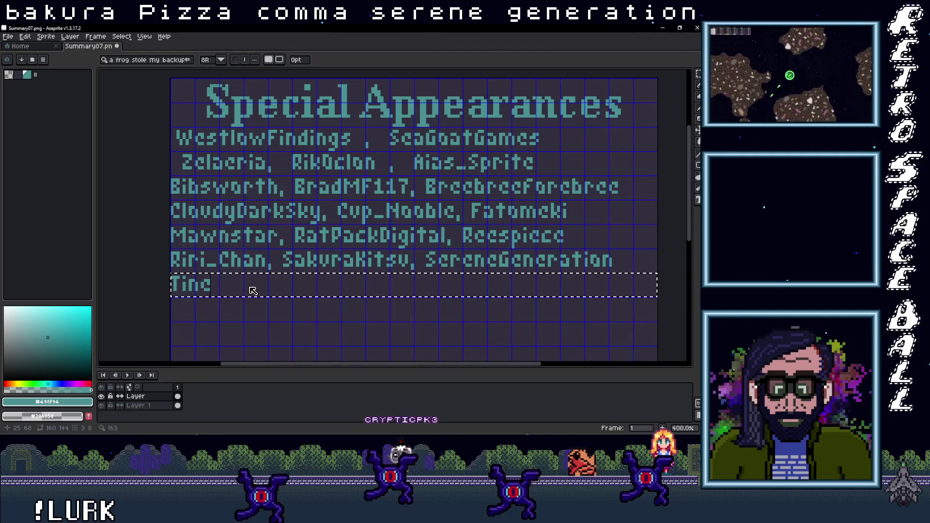
pyautogui.write(', Whamz')
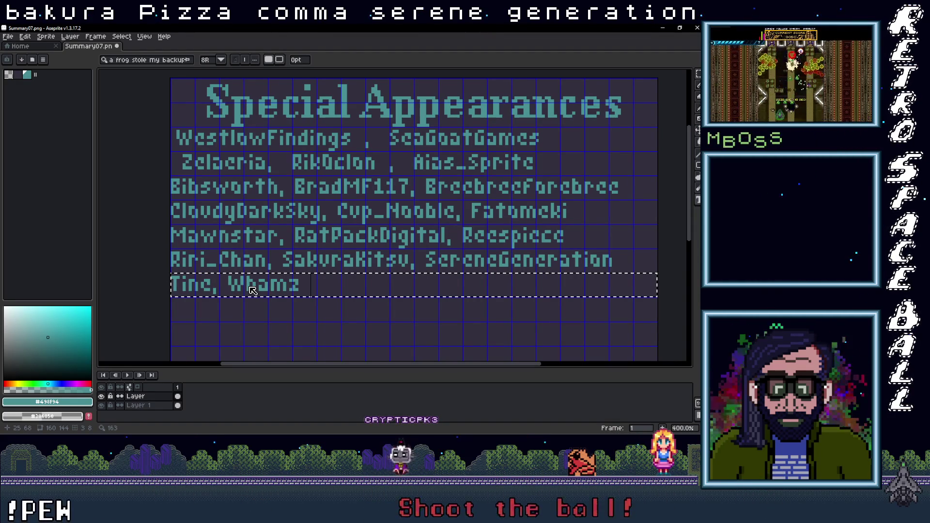
pyautogui.write('a, y')
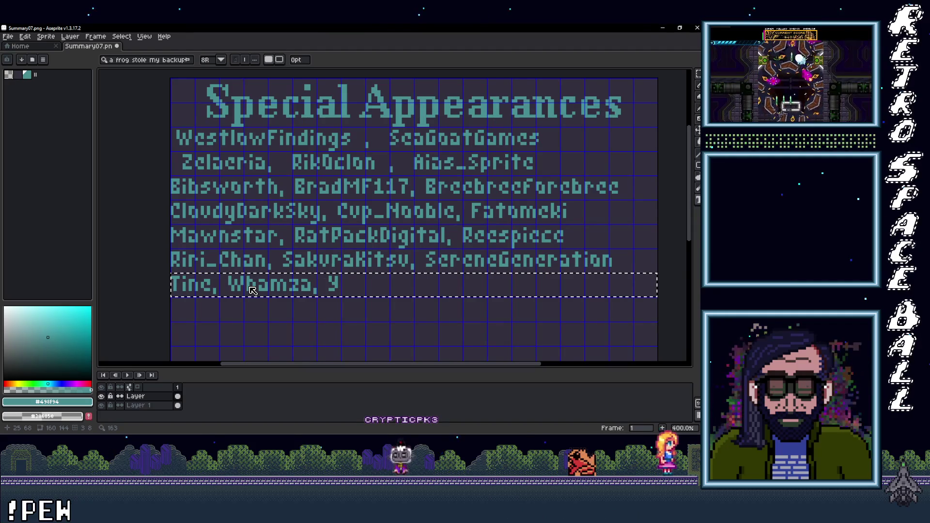
pyautogui.write('alahagi')
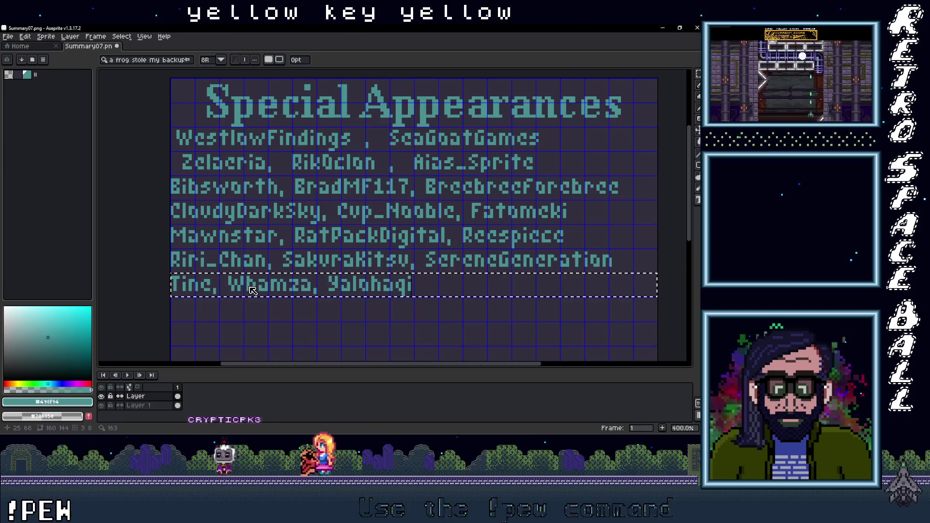
pyautogui.write(',')
pyautogui.write(' Yii')
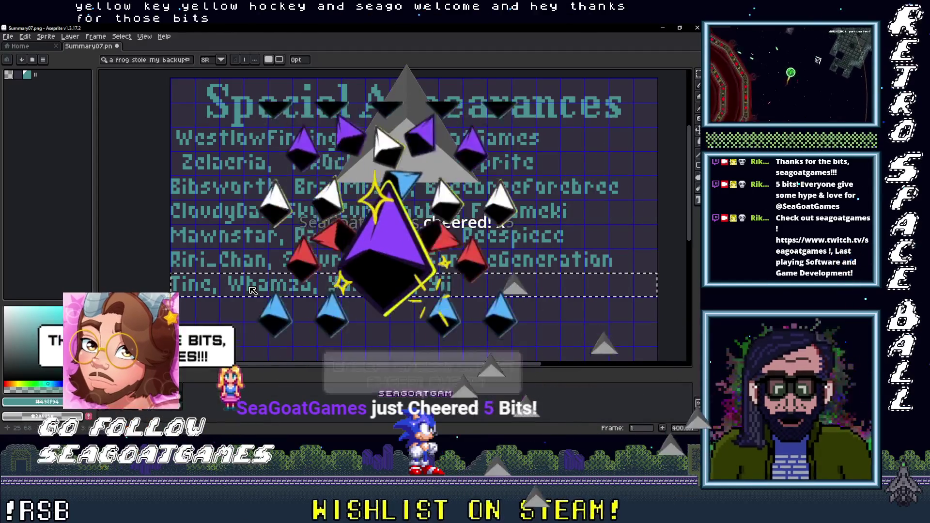
pyautogui.scroll(-1, 349, 308)
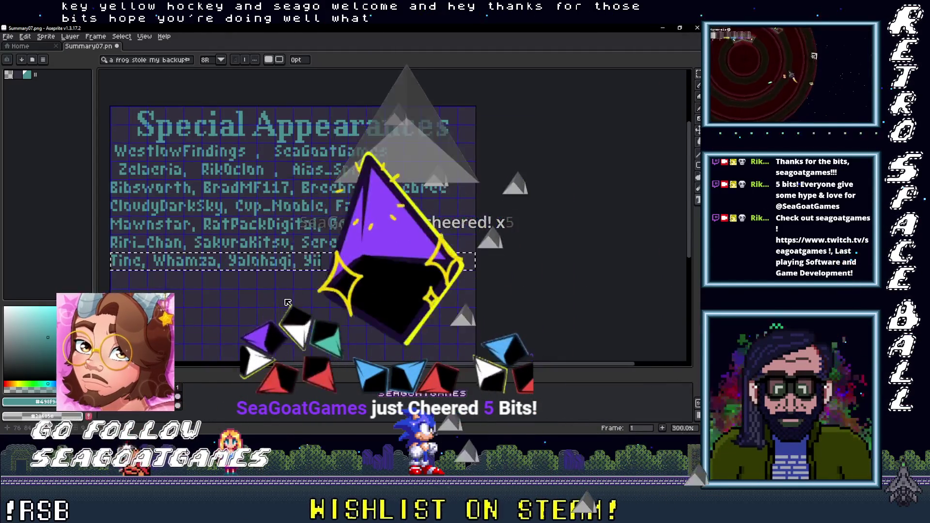
pyautogui.scroll(1, 206, 271)
pyautogui.scroll(-1, 206, 271)
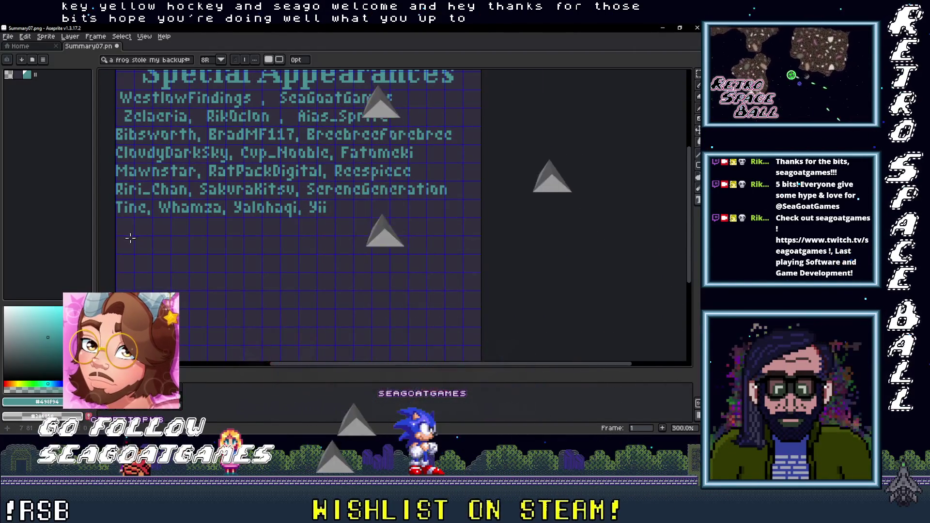
# Step: Add an 'as guests' line one blank row below the last name row
pyautogui.moveTo(116, 236); pyautogui.dragTo(482, 257)
pyautogui.write('as')
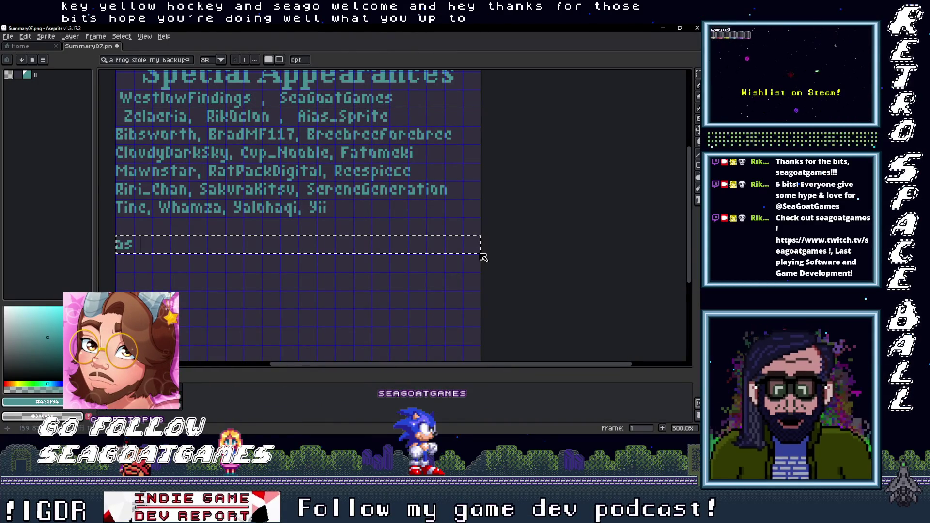
pyautogui.write('G')
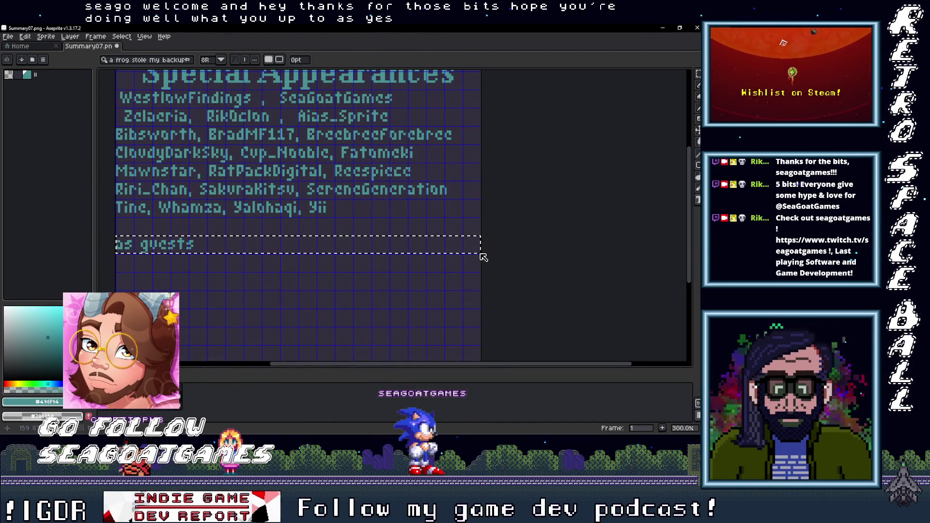
pyautogui.moveTo(216, 255); pyautogui.dragTo(231, 286)
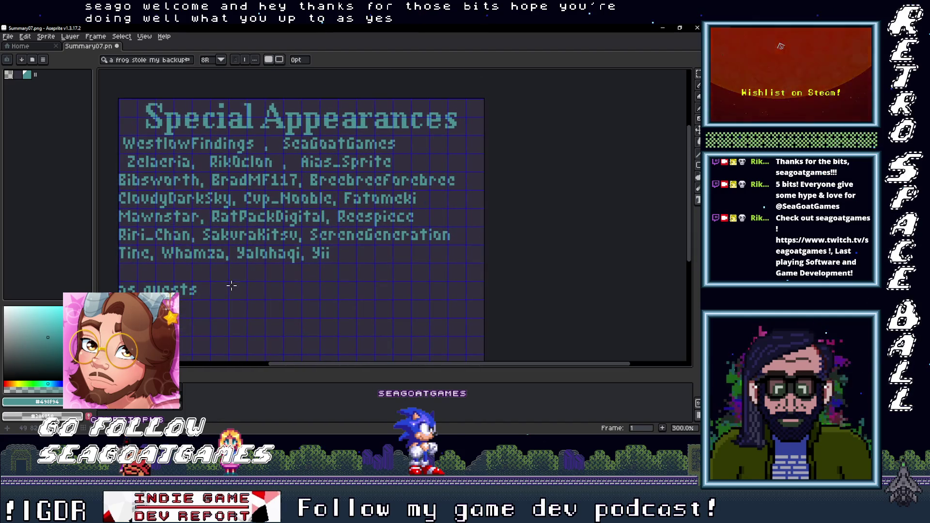
pyautogui.press('m')
pyautogui.scroll(1, 137, 141)
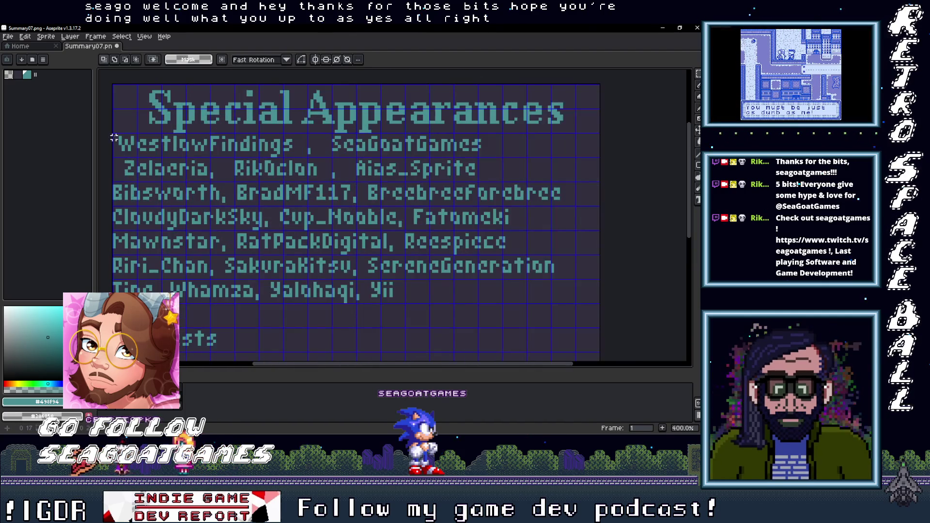
pyautogui.moveTo(114, 135); pyautogui.dragTo(501, 155)
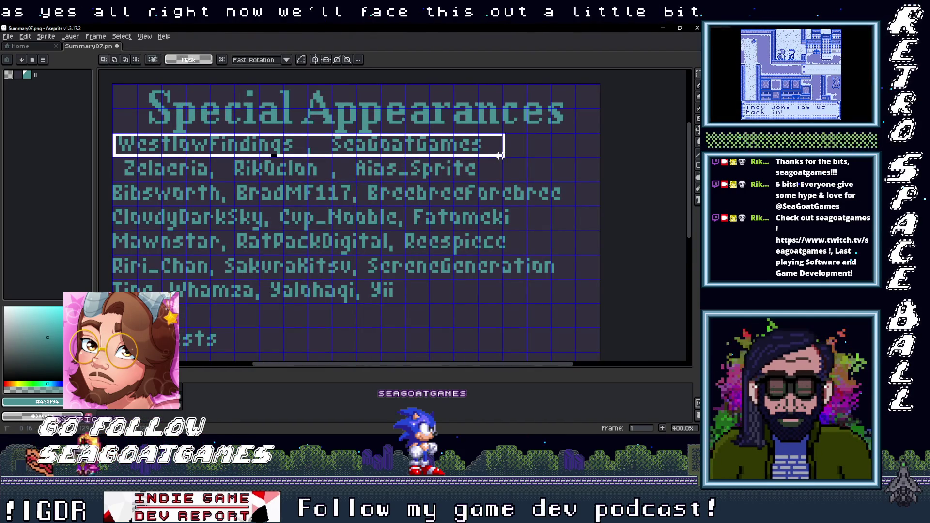
# Step: Shift the top row of names right until centred under the title
pyautogui.moveTo(396, 158); pyautogui.dragTo(354, 115)
pyautogui.scroll(-2, 348, 114)
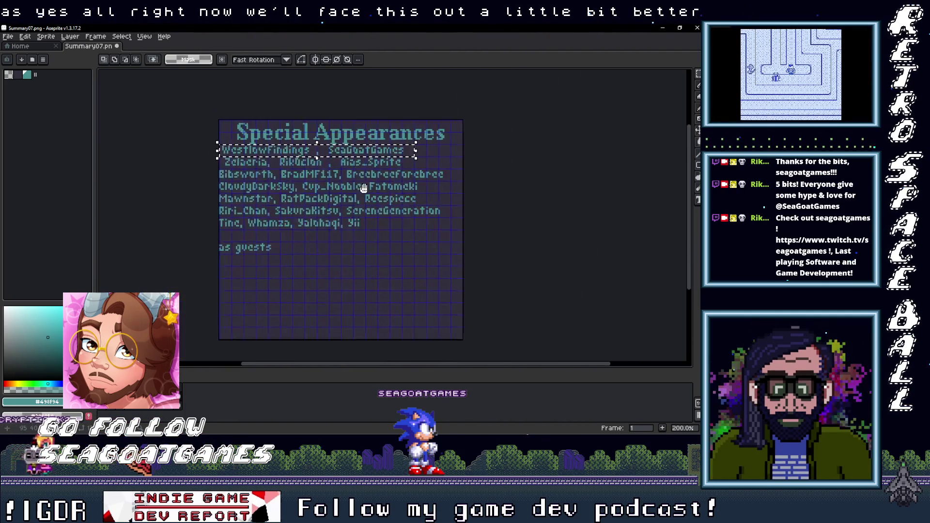
pyautogui.scroll(1, 348, 114)
pyautogui.click(361, 154)
pyautogui.moveTo(360, 154); pyautogui.dragTo(365, 155)
pyautogui.press('Right')
pyautogui.press('Right')
pyautogui.press('Right')
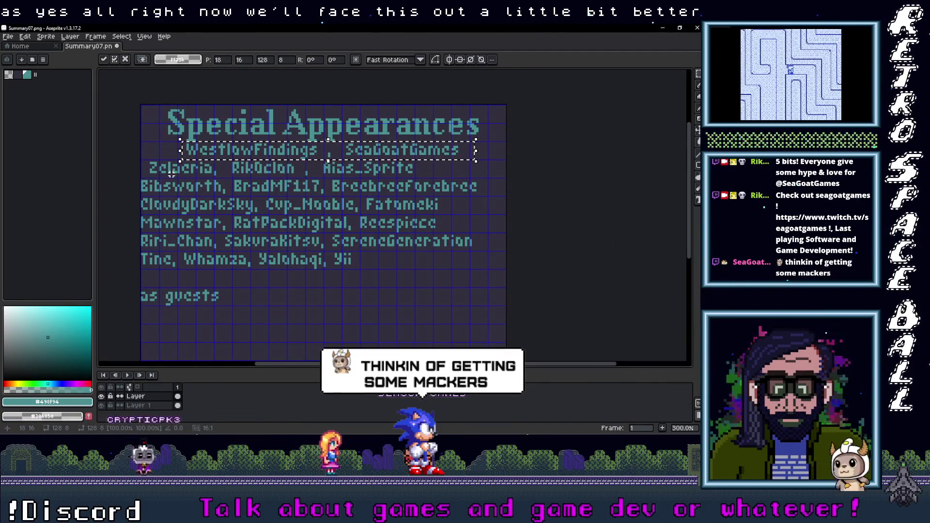
pyautogui.click(142, 161)
# Step: Centre the second and third name rows by moving them right
pyautogui.moveTo(141, 161)
pyautogui.mouseDown()
pyautogui.moveTo(426, 167)
pyautogui.moveTo(449, 180)
pyautogui.mouseUp()
pyautogui.moveTo(374, 173); pyautogui.dragTo(394, 173)
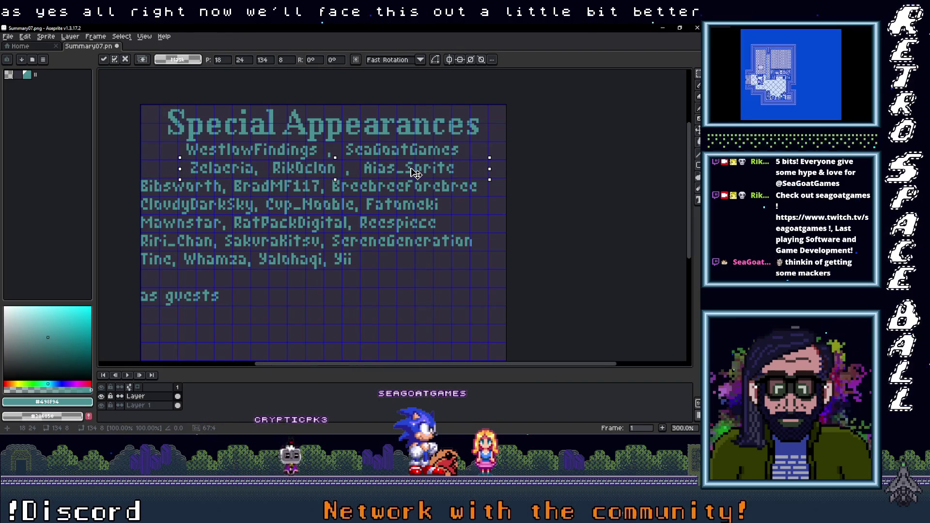
pyautogui.click(269, 293)
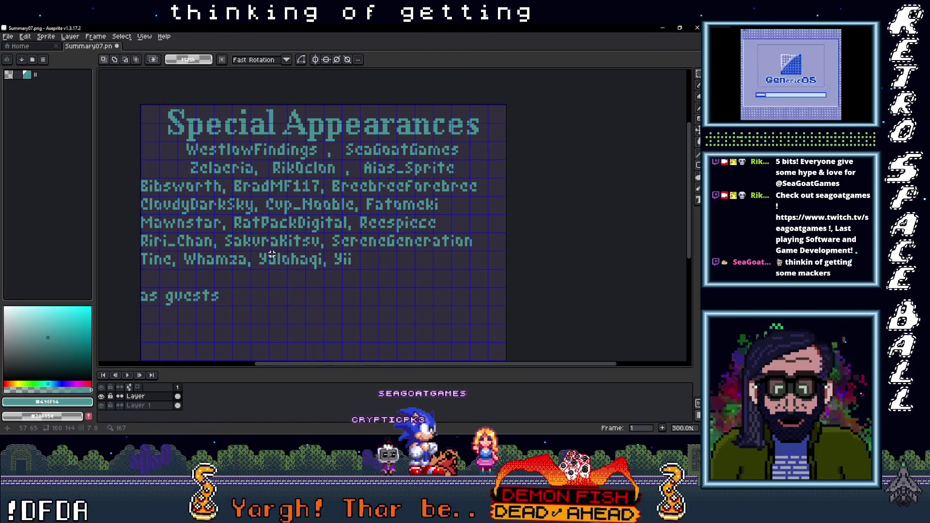
pyautogui.moveTo(141, 179)
pyautogui.mouseDown()
pyautogui.moveTo(505, 190)
pyautogui.moveTo(481, 194)
pyautogui.mouseUp()
pyautogui.moveTo(341, 191); pyautogui.dragTo(359, 192)
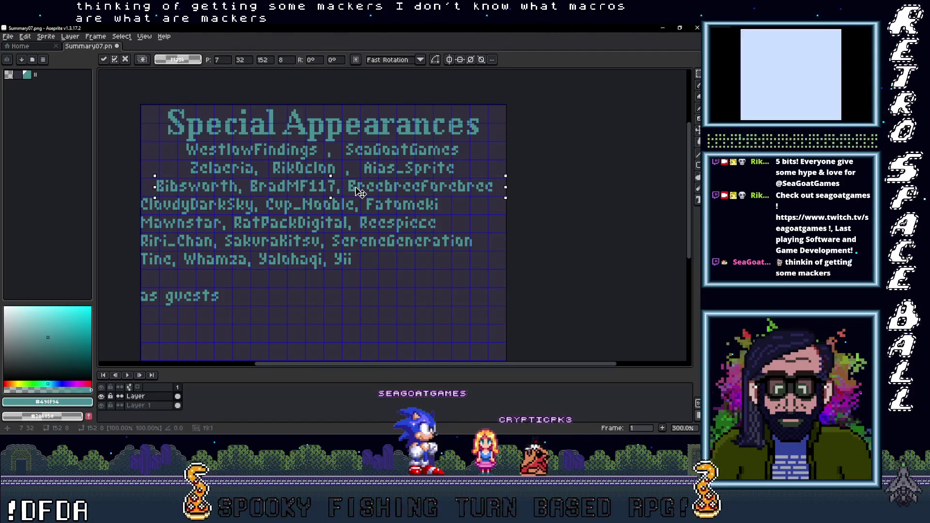
pyautogui.hotkey('ctrl', 'd')
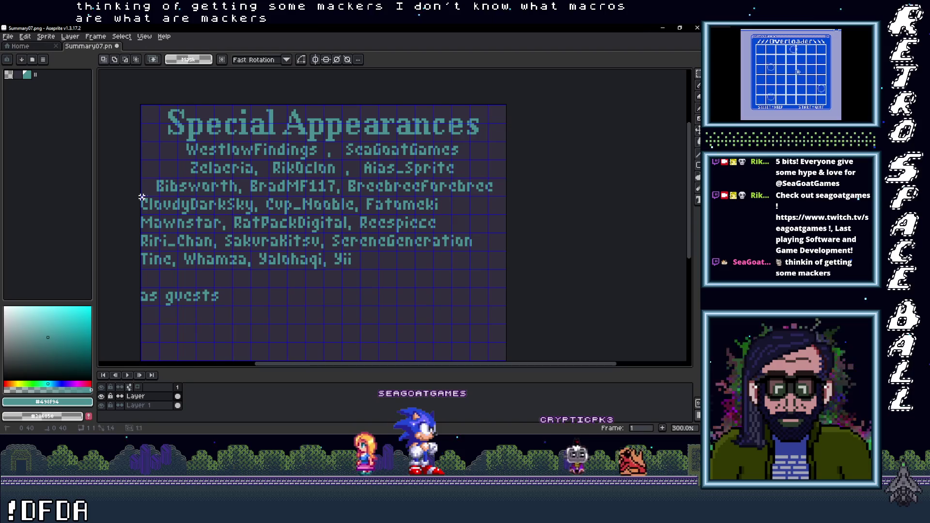
# Step: Centre the fourth and fifth name rows, nudging the fifth back one pixel
pyautogui.moveTo(144, 197)
pyautogui.mouseDown()
pyautogui.moveTo(232, 211)
pyautogui.moveTo(455, 210)
pyautogui.mouseUp()
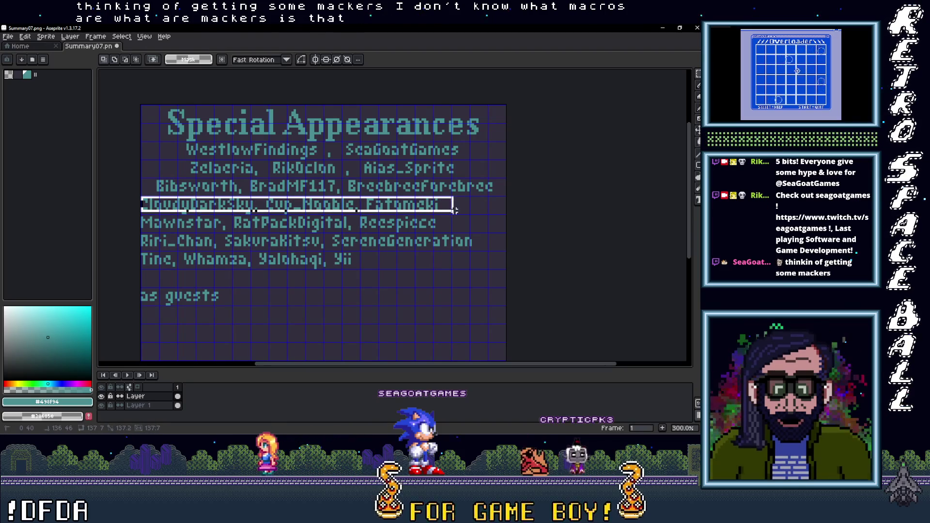
pyautogui.moveTo(304, 209); pyautogui.dragTo(334, 209)
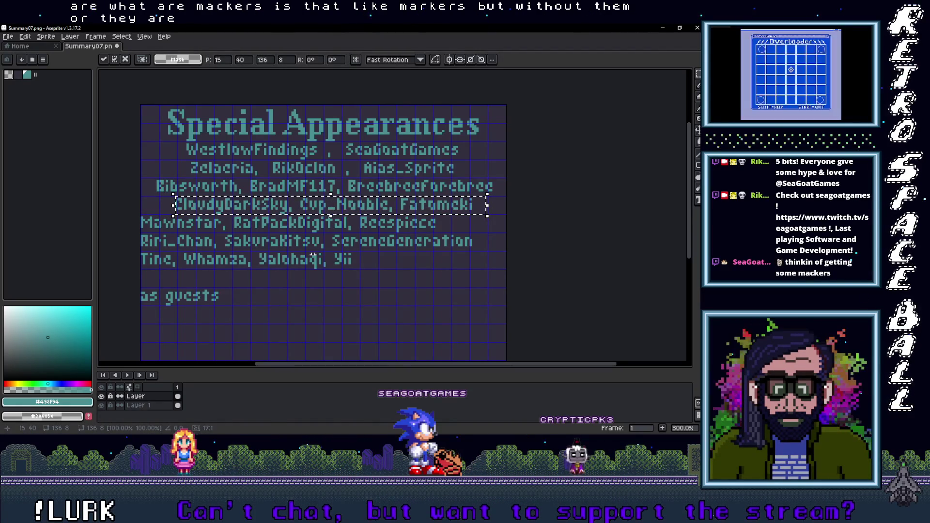
pyautogui.click(322, 290)
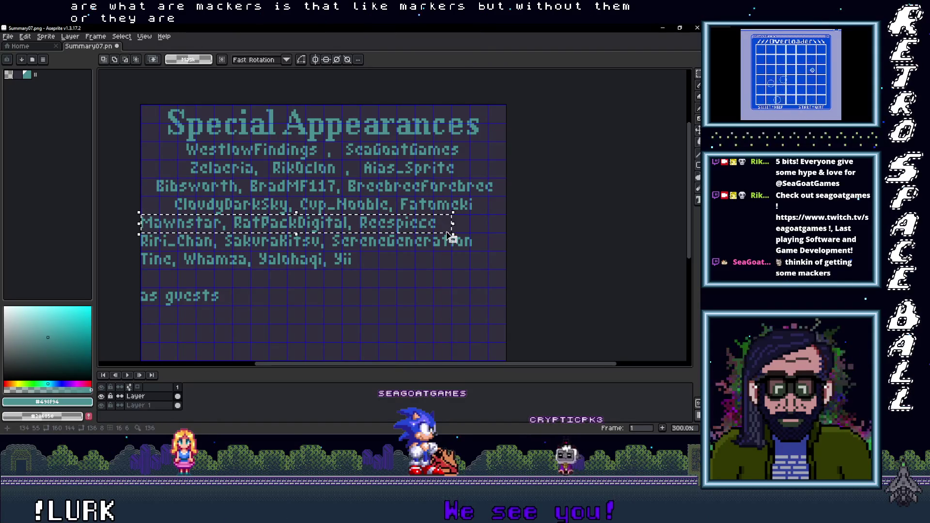
pyautogui.moveTo(450, 232); pyautogui.dragTo(454, 235)
pyautogui.moveTo(257, 224); pyautogui.dragTo(292, 225)
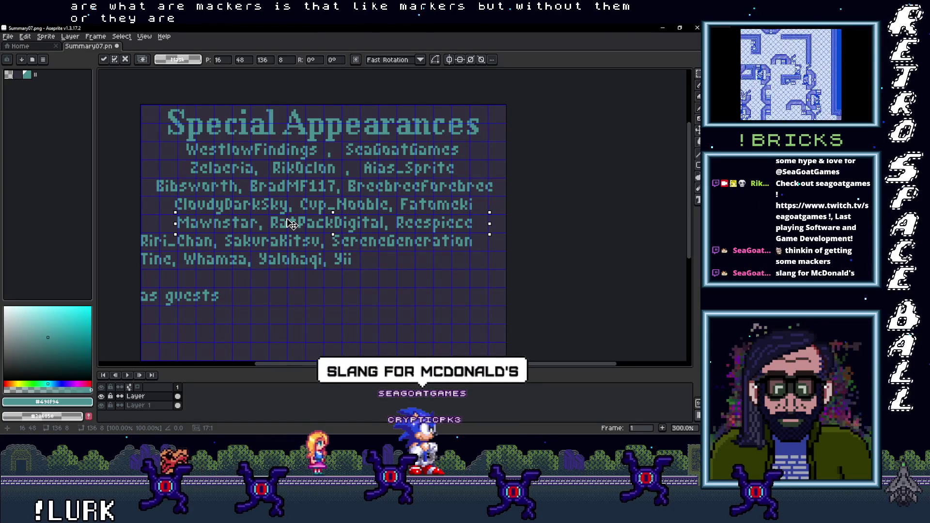
pyautogui.moveTo(291, 224); pyautogui.dragTo(289, 223)
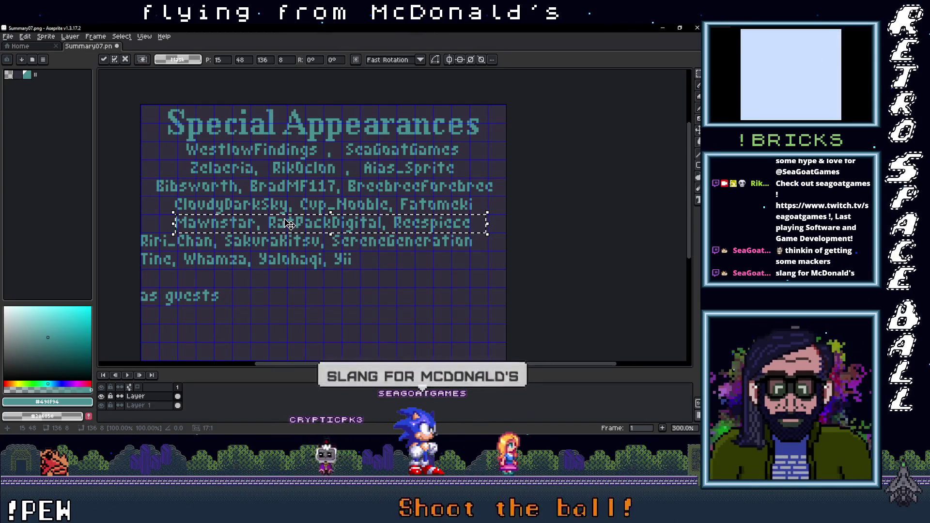
pyautogui.click(191, 263)
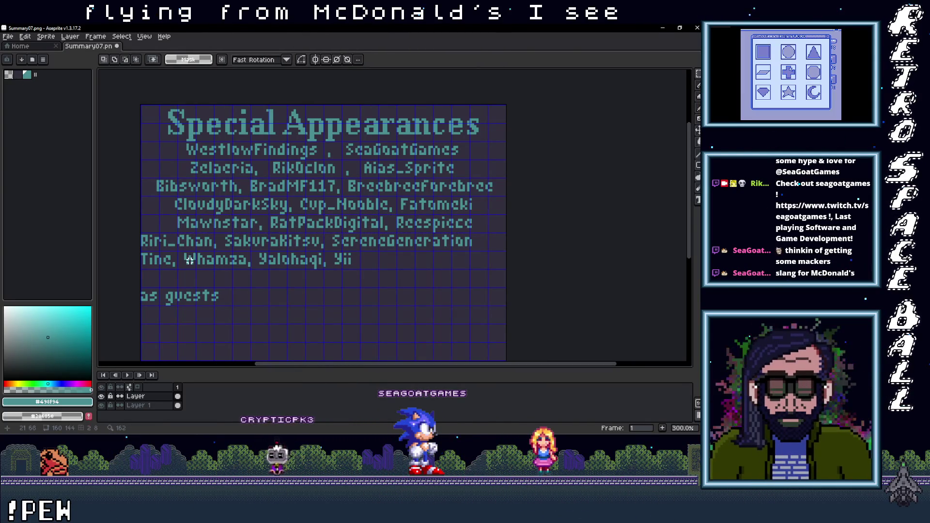
# Step: Centre the sixth row and the final 'Tine, Whamza, Yalohaqi, Yii' row
pyautogui.moveTo(324, 259); pyautogui.dragTo(484, 250)
pyautogui.moveTo(249, 249); pyautogui.dragTo(261, 250)
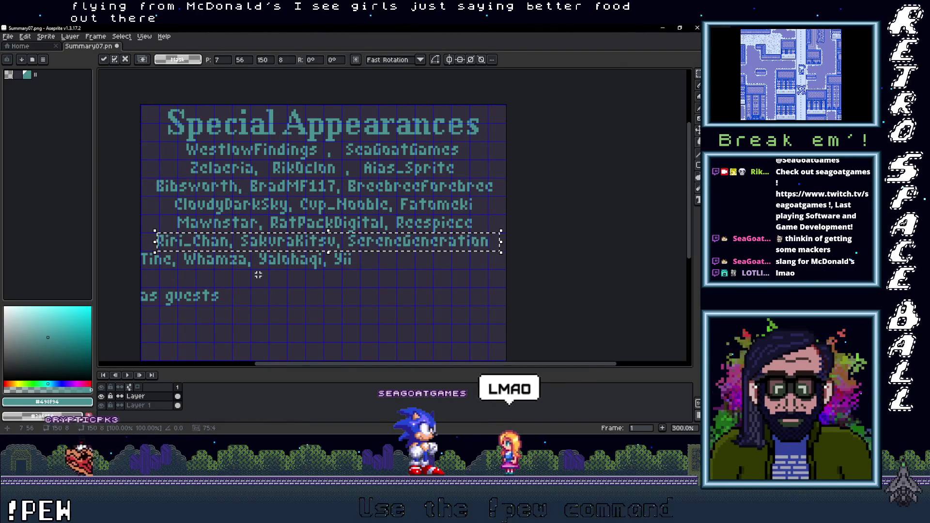
pyautogui.hotkey('ctrl', 'd')
pyautogui.scroll(1, 194, 261)
pyautogui.moveTo(122, 249); pyautogui.dragTo(411, 270)
pyautogui.moveTo(321, 265); pyautogui.dragTo(410, 265)
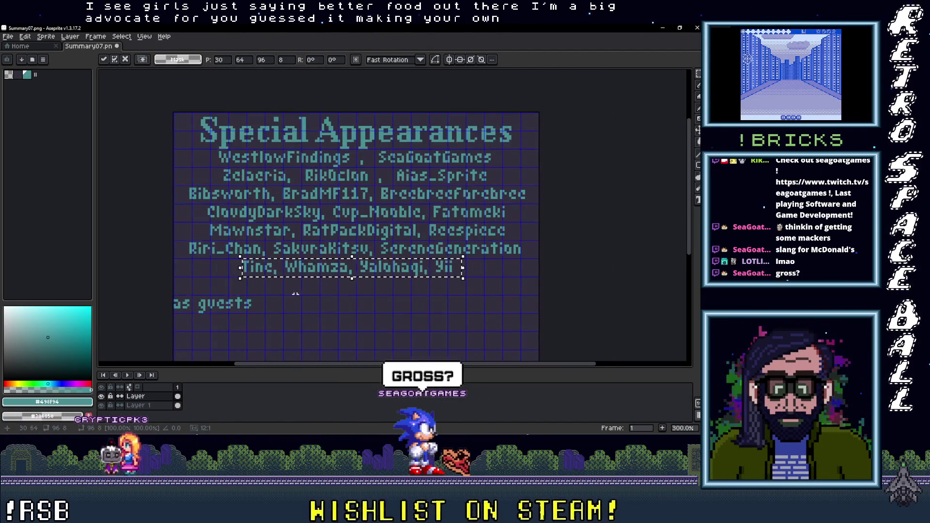
pyautogui.scroll(1, 245, 312)
# Step: Move the 'as guests' line right to centre it under the names
pyautogui.moveTo(121, 286); pyautogui.dragTo(272, 313)
pyautogui.moveTo(240, 312); pyautogui.dragTo(340, 313)
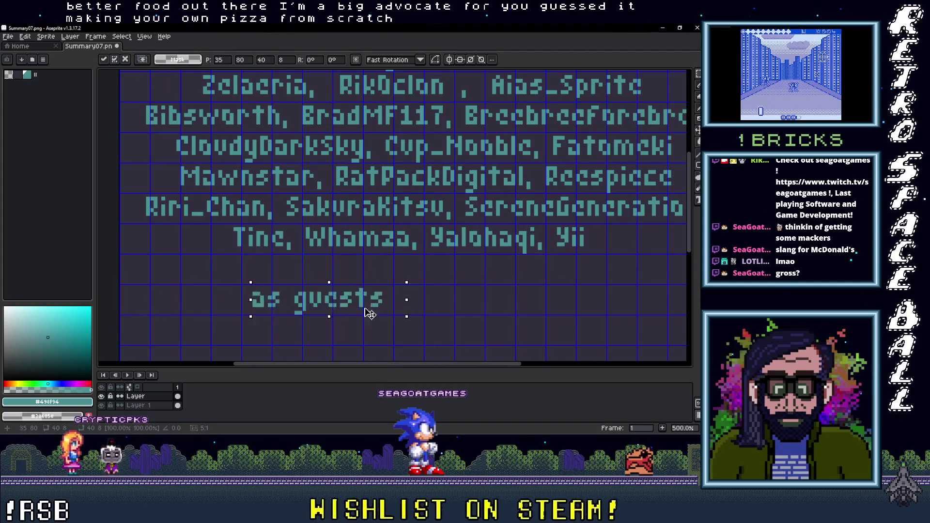
pyautogui.scroll(-3, 456, 304)
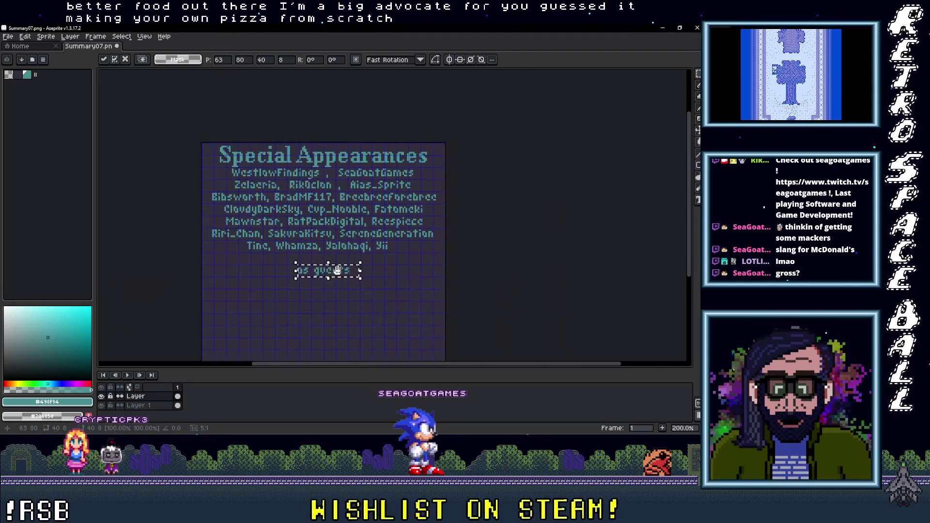
pyautogui.scroll(1, 250, 234)
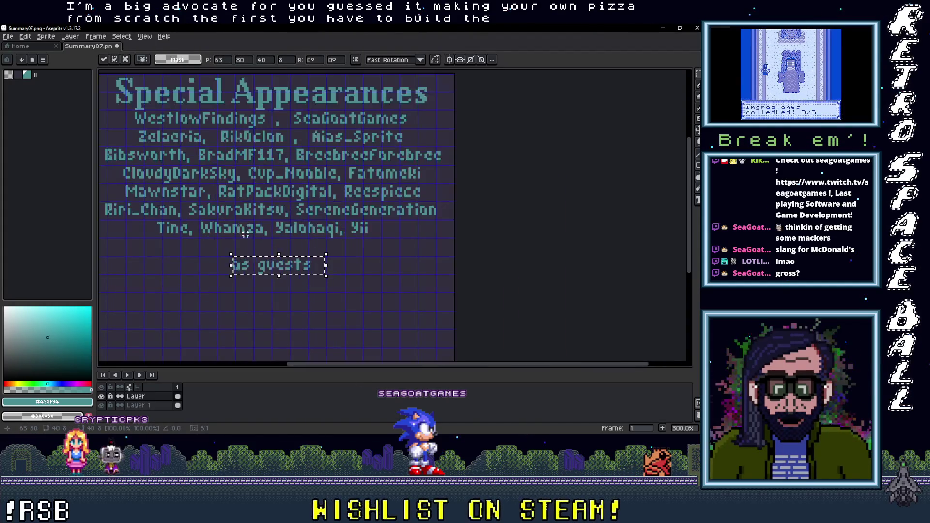
pyautogui.scroll(-1, 246, 234)
pyautogui.scroll(1, 115, 124)
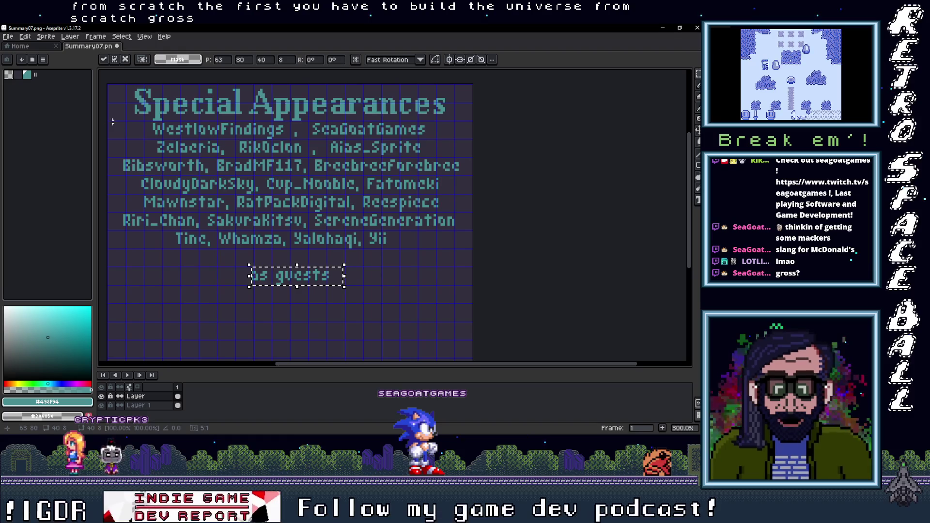
# Step: Select the name rows together with 'as guests' and shift them down slightly
pyautogui.moveTo(108, 122); pyautogui.dragTo(467, 232)
pyautogui.moveTo(467, 275); pyautogui.dragTo(467, 287)
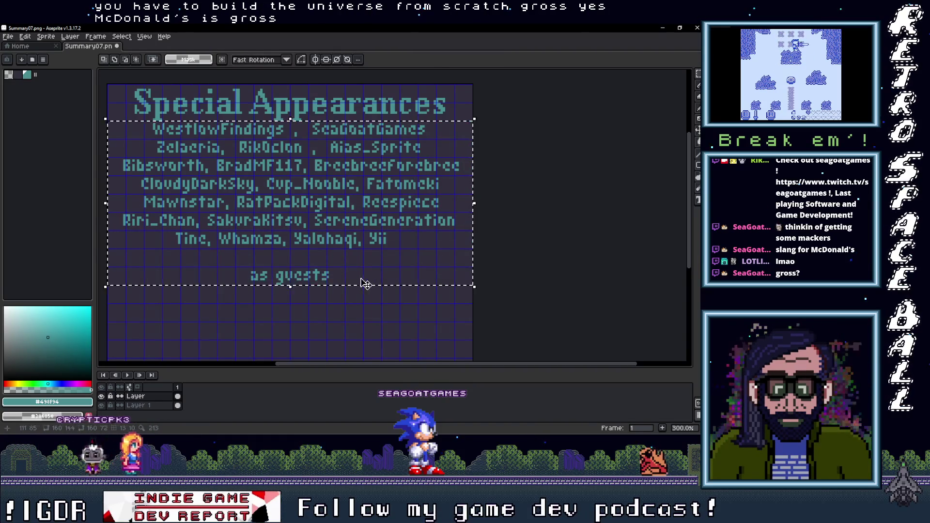
pyautogui.scroll(-1, 366, 282)
pyautogui.scroll(1, 343, 220)
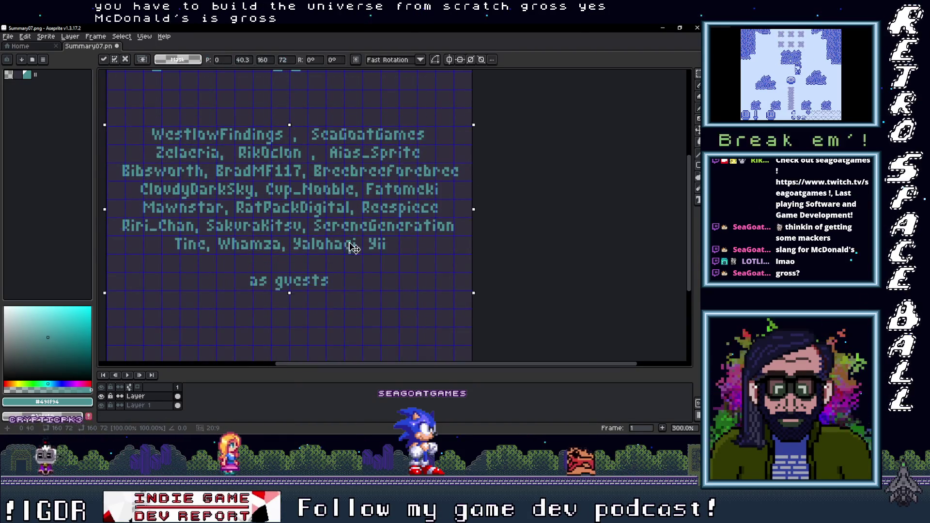
pyautogui.click(360, 206)
pyautogui.scroll(2, 361, 206)
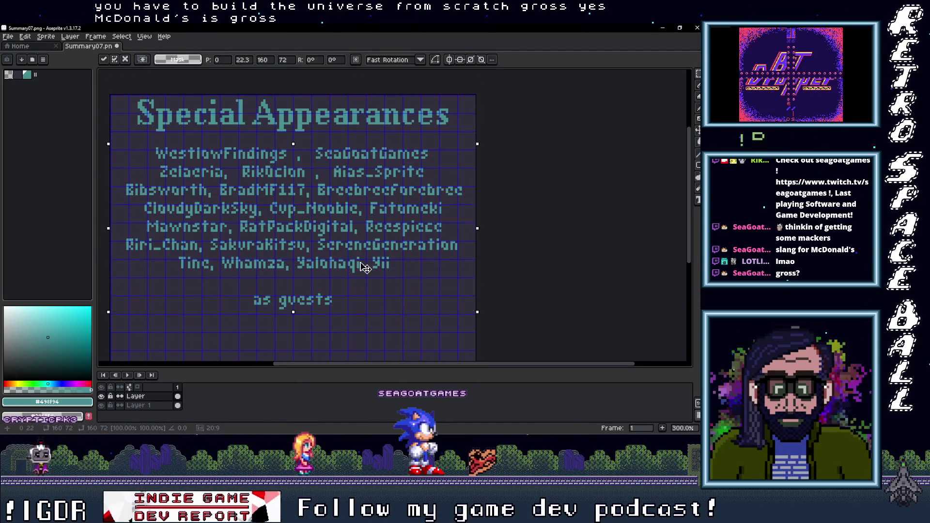
pyautogui.moveTo(366, 269); pyautogui.dragTo(366, 272)
pyautogui.scroll(-2, 357, 298)
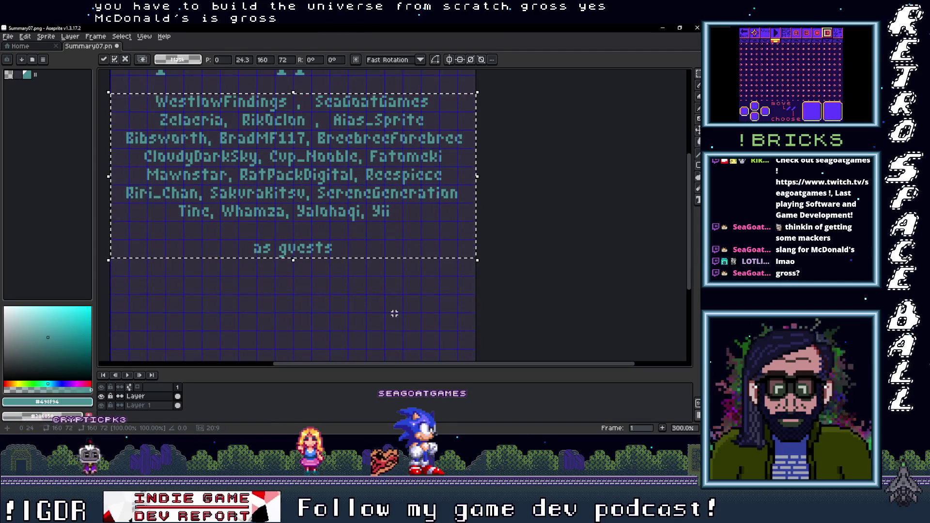
pyautogui.click(109, 110)
# Step: Reposition the names and 'as guests' block lower under the title and commit it
pyautogui.moveTo(111, 112)
pyautogui.mouseDown()
pyautogui.moveTo(440, 222)
pyautogui.moveTo(462, 257)
pyautogui.moveTo(474, 254)
pyautogui.mouseUp()
pyautogui.moveTo(414, 226)
pyautogui.mouseDown()
pyautogui.moveTo(422, 250)
pyautogui.moveTo(385, 204)
pyautogui.moveTo(391, 238)
pyautogui.mouseUp()
pyautogui.press('Return')
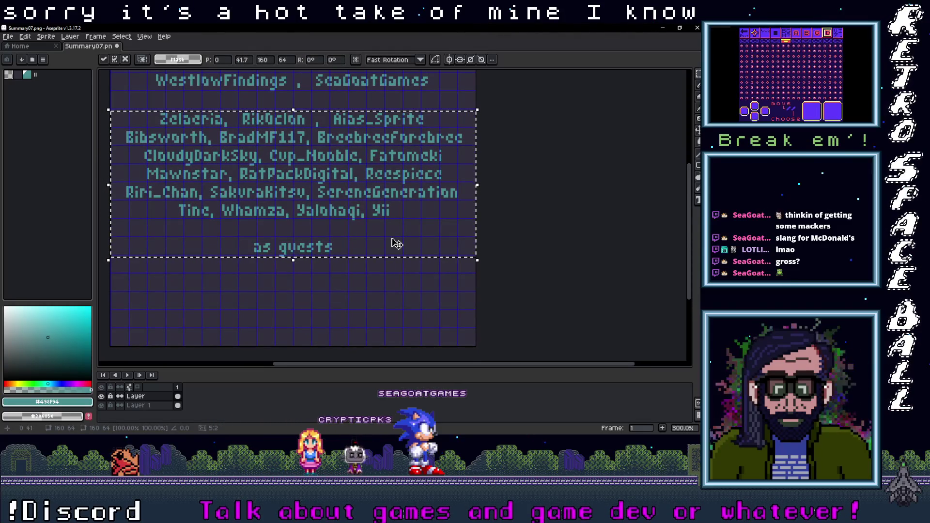
pyautogui.moveTo(375, 223)
pyautogui.mouseDown()
pyautogui.moveTo(371, 269)
pyautogui.moveTo(373, 253)
pyautogui.mouseUp()
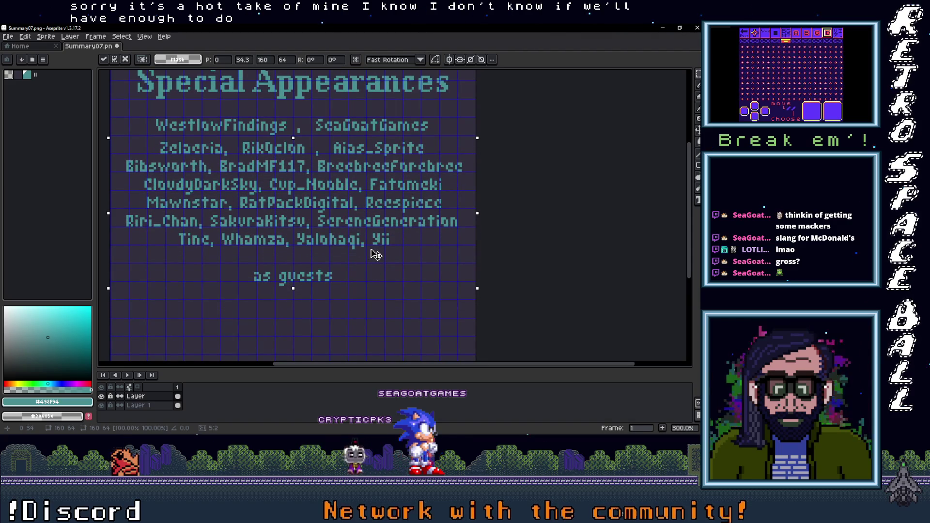
pyautogui.hotkey('ctrl', 'd')
pyautogui.scroll(-3, 382, 292)
pyautogui.scroll(3, 329, 224)
pyautogui.scroll(-1, 329, 223)
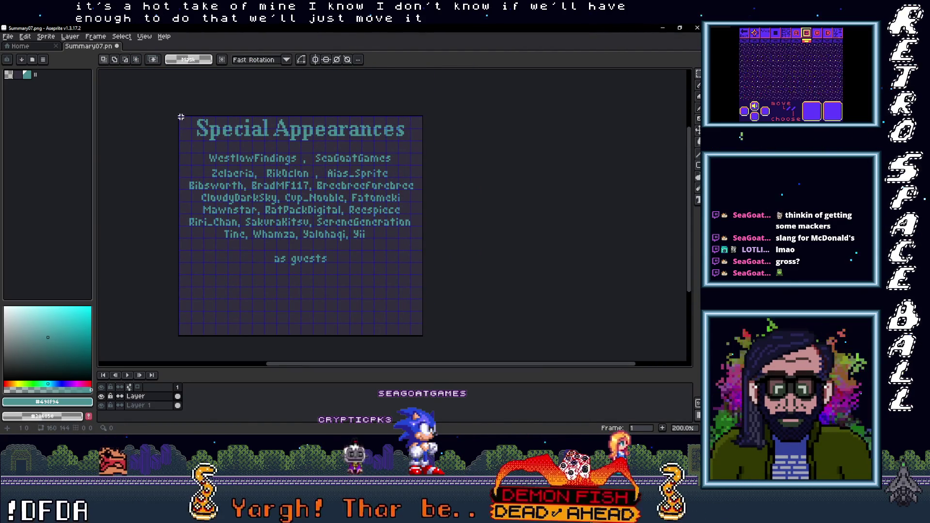
# Step: Select the credits layout and move it down about 14 pixels
pyautogui.scroll(1, 180, 116)
pyautogui.moveTo(181, 117)
pyautogui.mouseDown()
pyautogui.moveTo(532, 361)
pyautogui.moveTo(543, 215)
pyautogui.moveTo(544, 236)
pyautogui.mouseUp()
pyautogui.moveTo(480, 186)
pyautogui.mouseDown()
pyautogui.moveTo(476, 216)
pyautogui.moveTo(425, 216)
pyautogui.mouseUp()
pyautogui.scroll(-1, 425, 213)
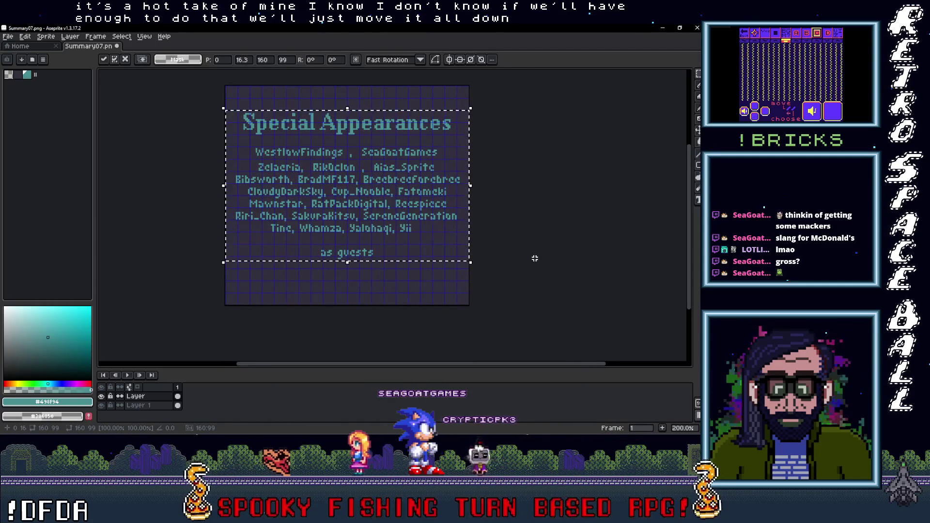
pyautogui.click(526, 256)
# Step: Nudge the block of guest name rows up one pixel and commit it
pyautogui.scroll(2, 407, 260)
pyautogui.moveTo(199, 225); pyautogui.dragTo(196, 221)
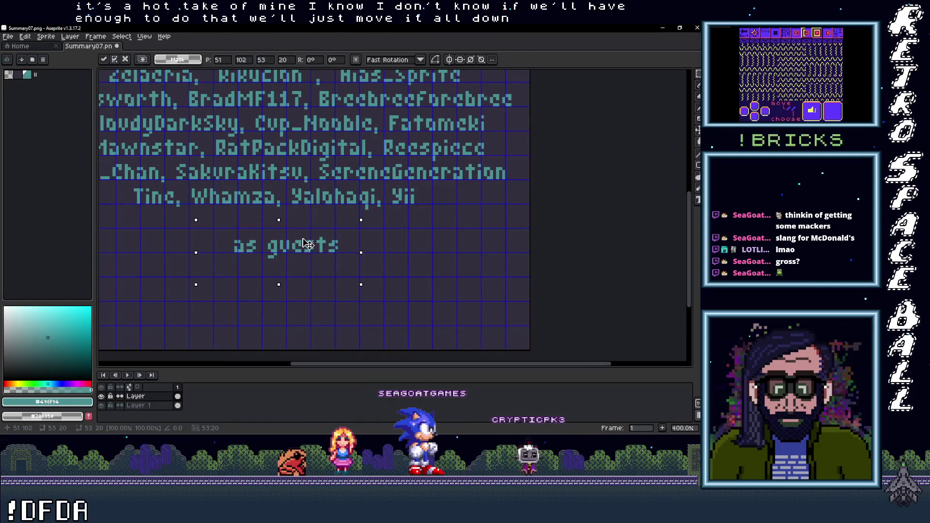
pyautogui.click(411, 272)
pyautogui.scroll(-3, 414, 269)
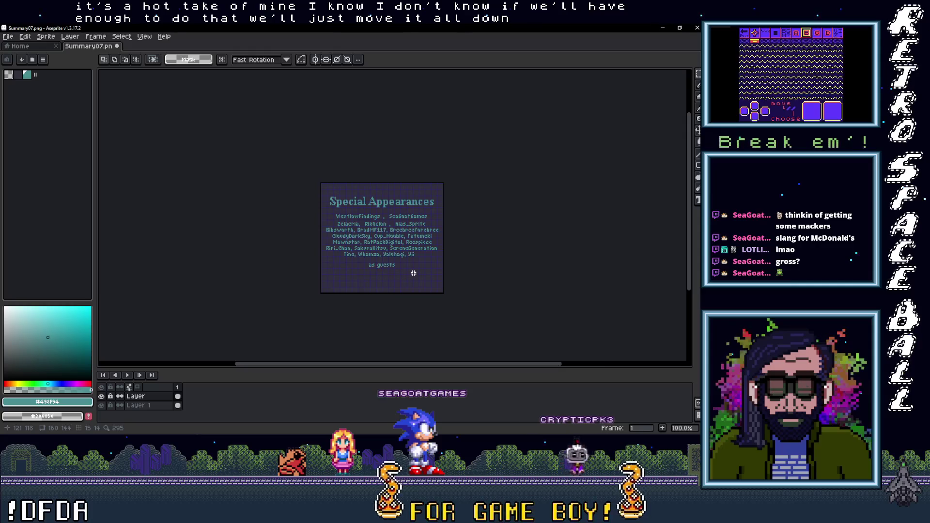
pyautogui.scroll(1, 416, 266)
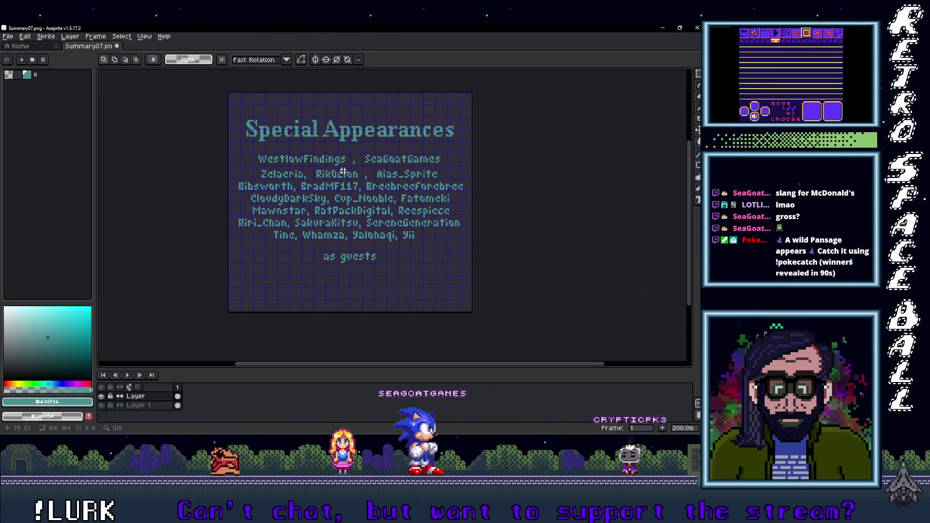
pyautogui.scroll(1, 344, 171)
pyautogui.scroll(1, 181, 188)
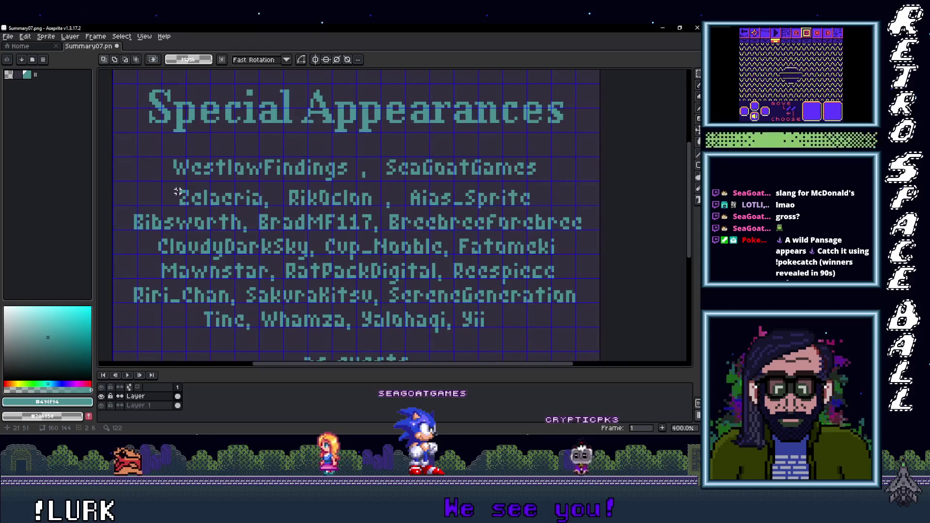
pyautogui.moveTo(117, 182); pyautogui.dragTo(600, 337)
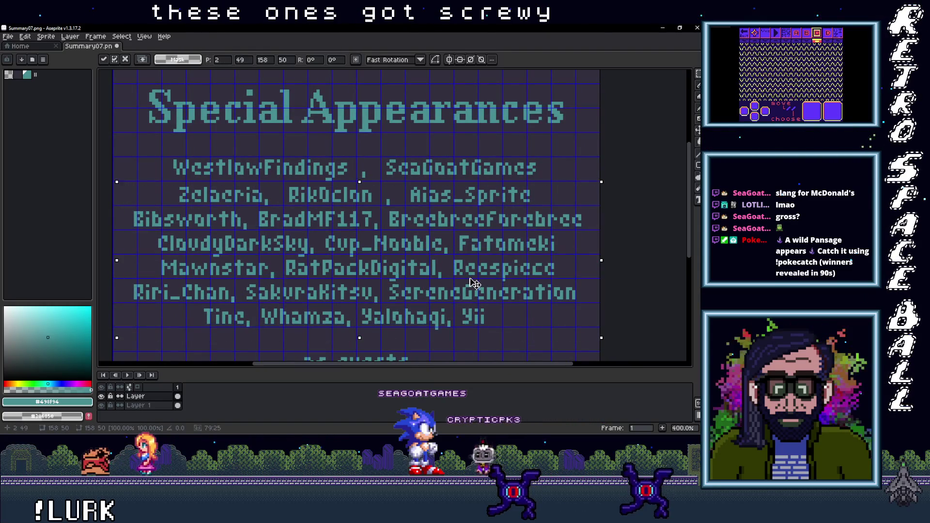
pyautogui.press('Up')
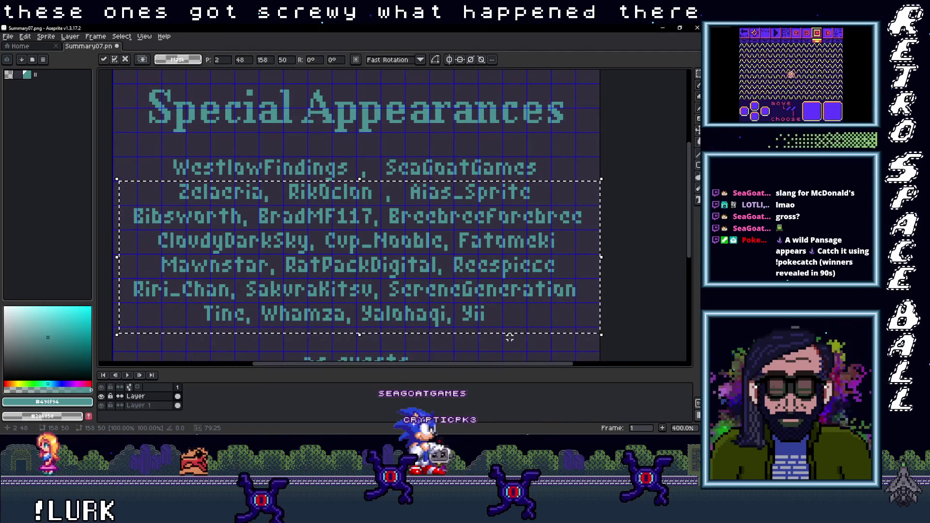
pyautogui.hotkey('ctrl', 'd')
pyautogui.scroll(-2, 510, 335)
pyautogui.scroll(2, 510, 334)
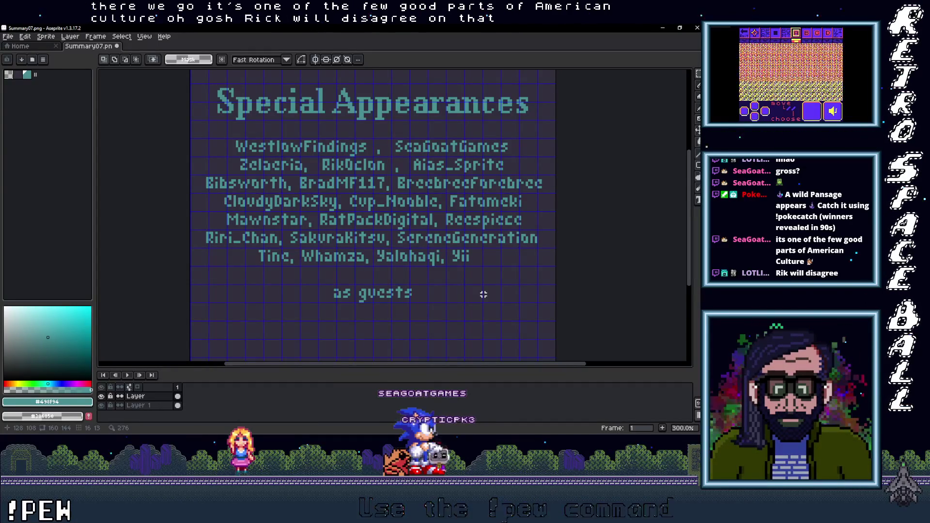
pyautogui.scroll(-1, 456, 280)
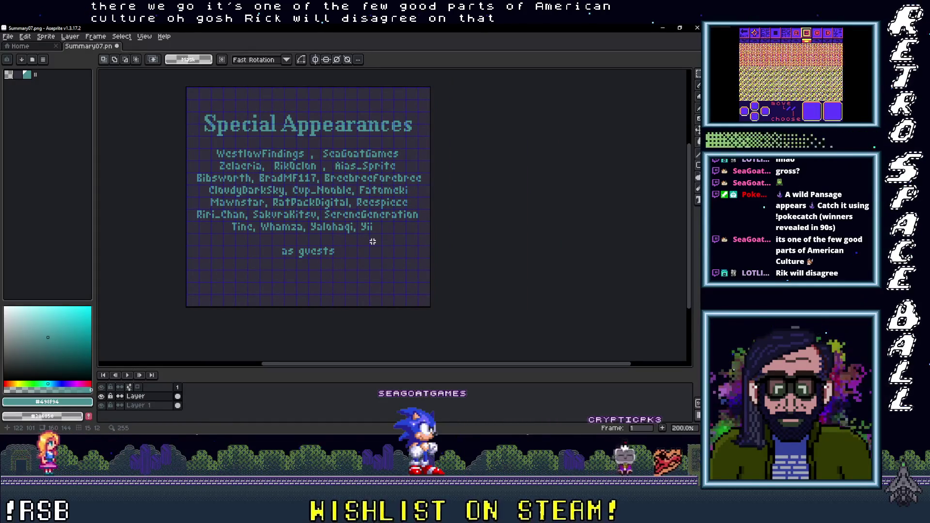
pyautogui.scroll(-1, 372, 241)
pyautogui.scroll(1, 373, 242)
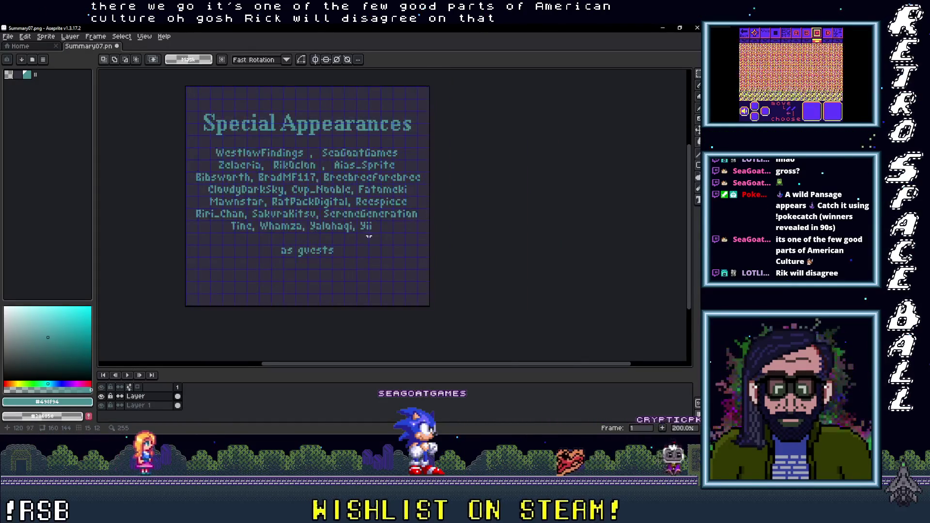
# Step: Save Summary07.png over the existing PNG without layers, then return to the Home page
pyautogui.click(12, 38)
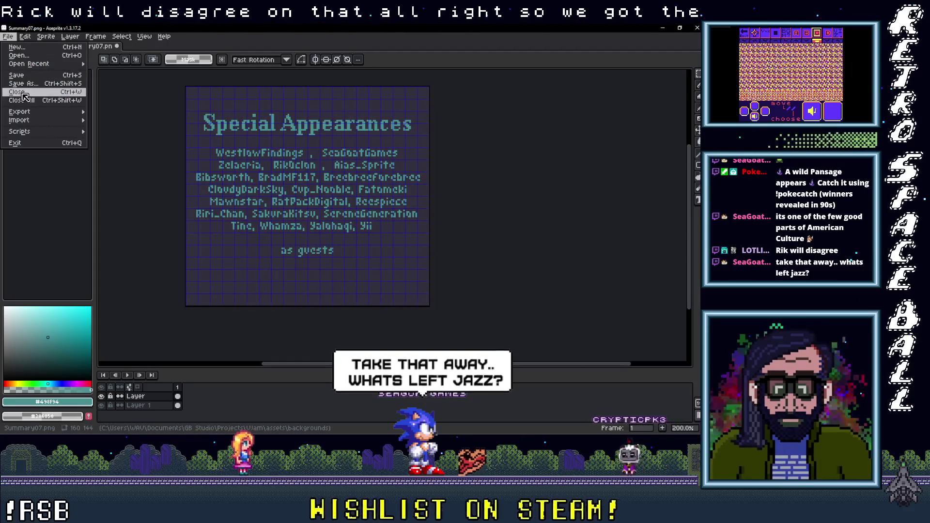
pyautogui.click(25, 76)
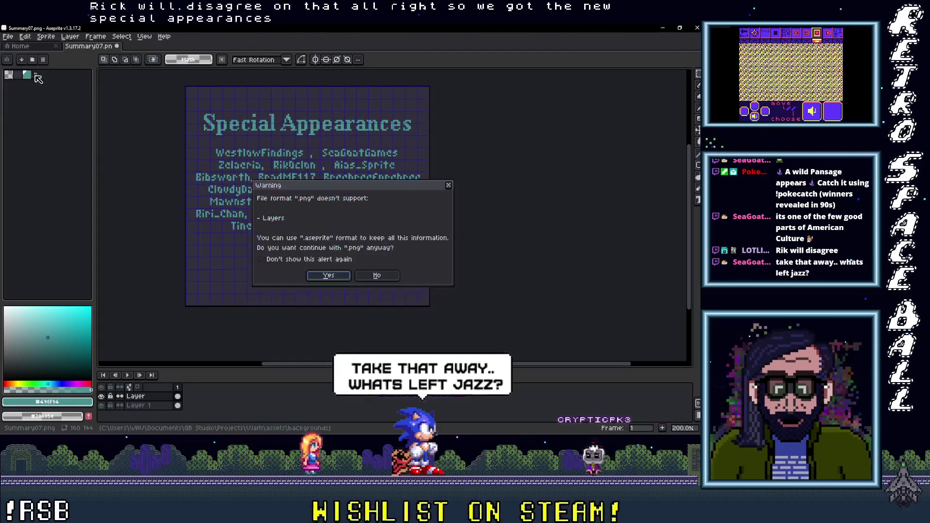
pyautogui.click(327, 273)
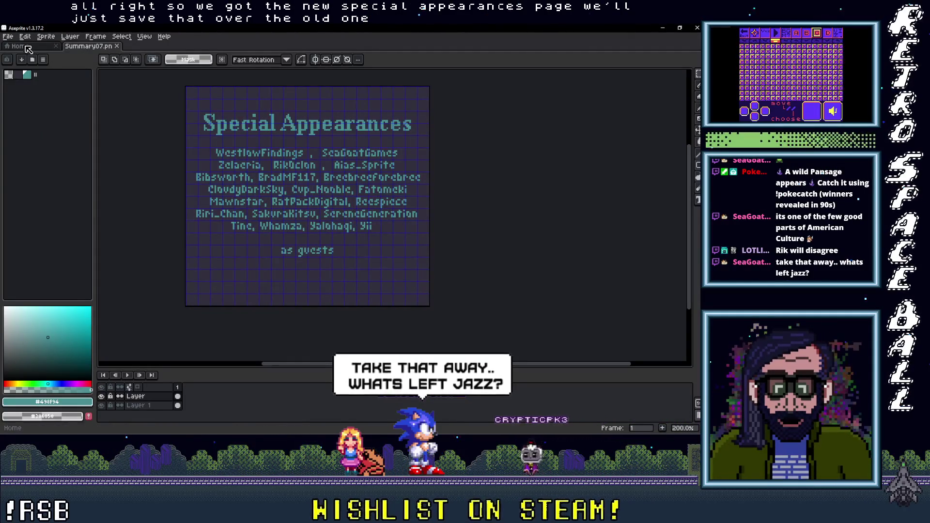
pyautogui.hotkey('ctrl', 'Tab')
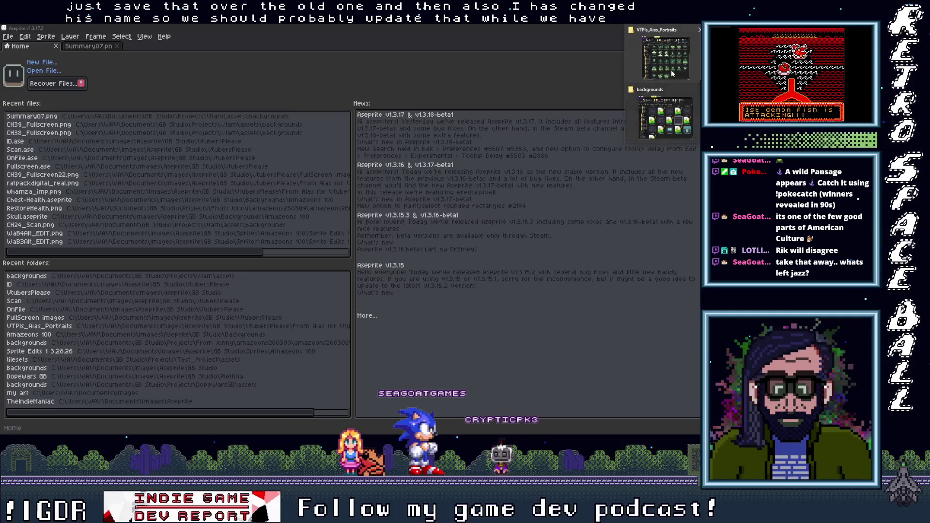
pyautogui.click(665, 116)
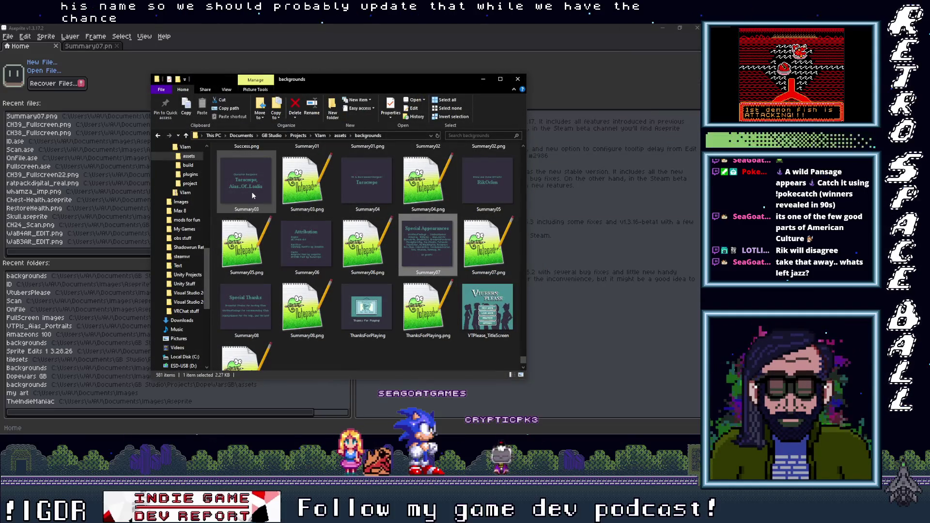
# Step: Open Summary03.png from the backgrounds folder as a single image, then select the Text Tool
pyautogui.moveTo(251, 190)
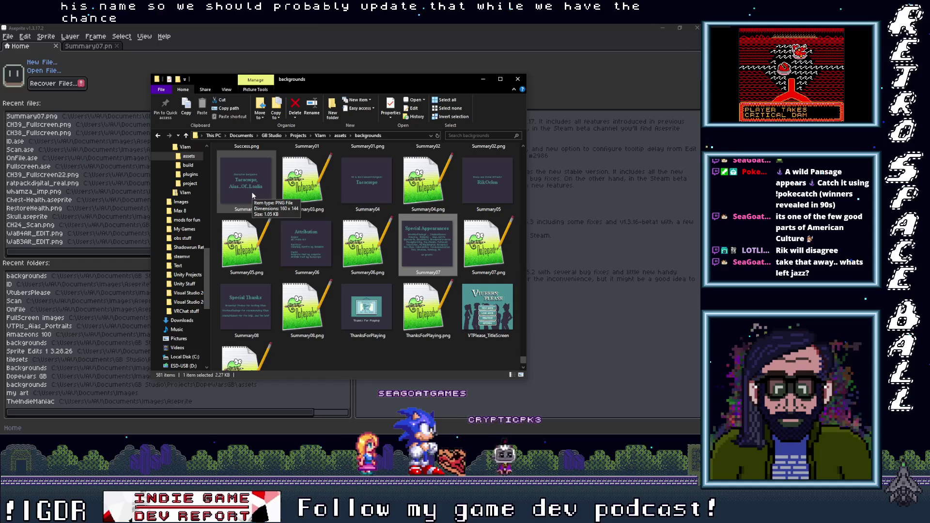
pyautogui.click(252, 194)
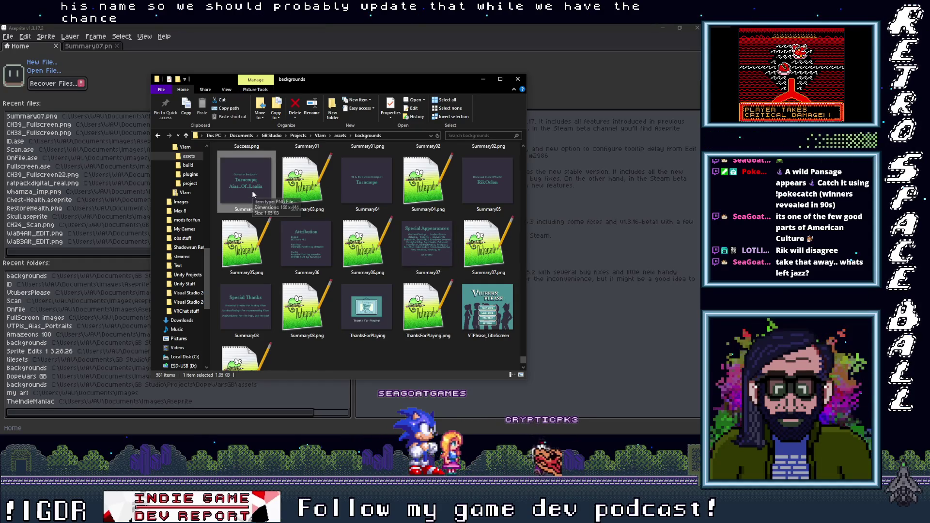
pyautogui.doubleClick(251, 191)
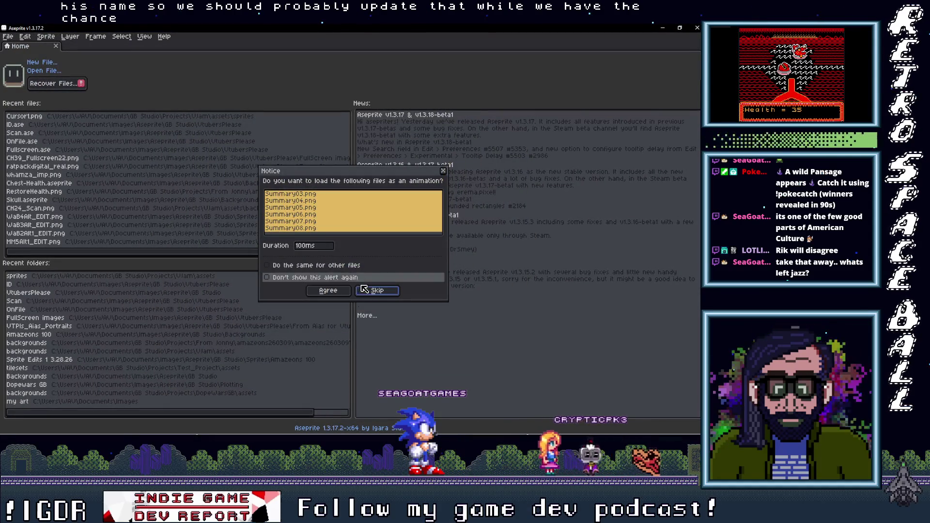
pyautogui.click(377, 290)
pyautogui.scroll(4, 412, 217)
pyautogui.scroll(-2, 368, 216)
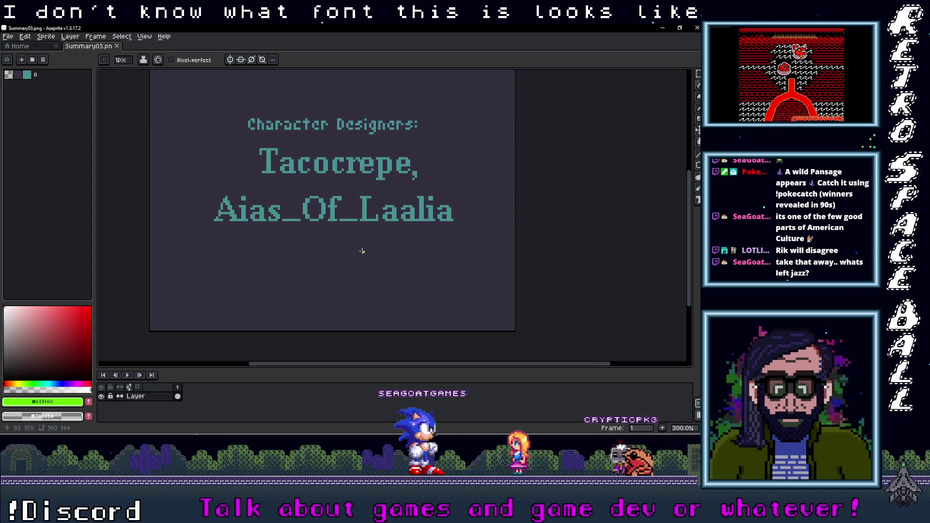
pyautogui.press('t')
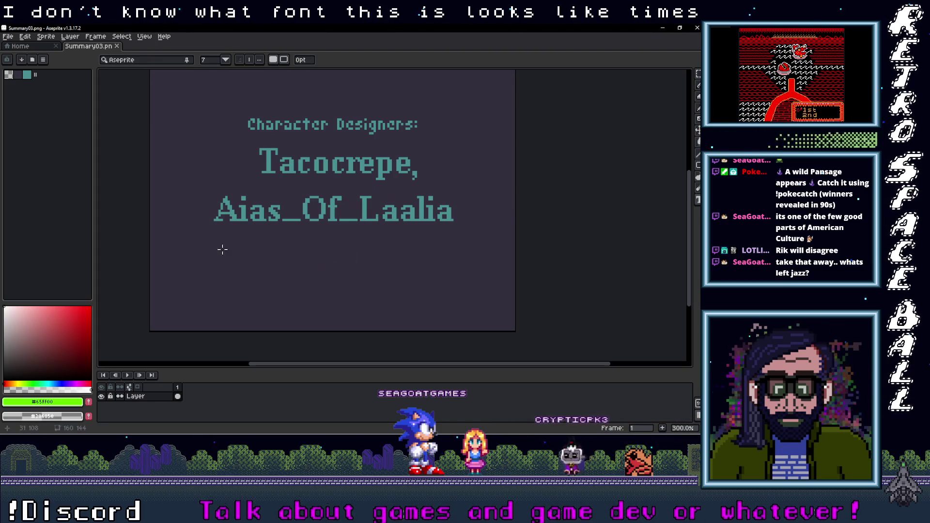